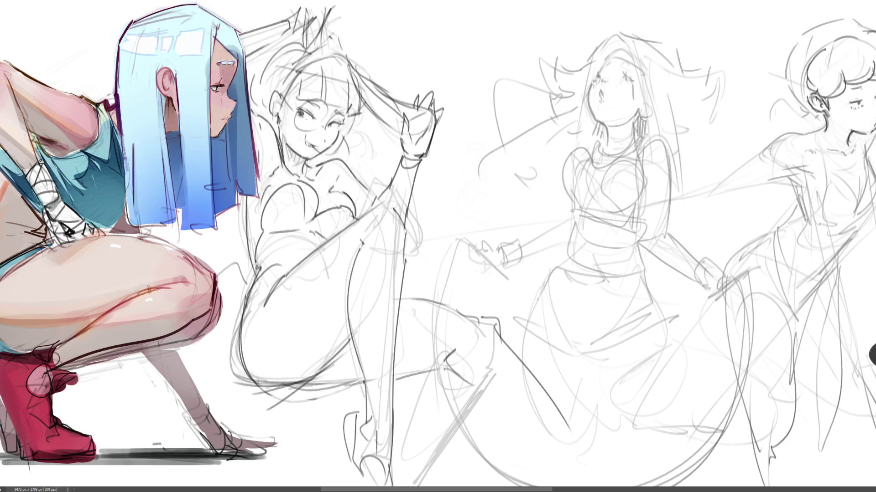
Zoom out to see the whole sketch sheet, then zoom in twice on the middle figure studies.
key("ctrl+minus")
key("ctrl+minus")
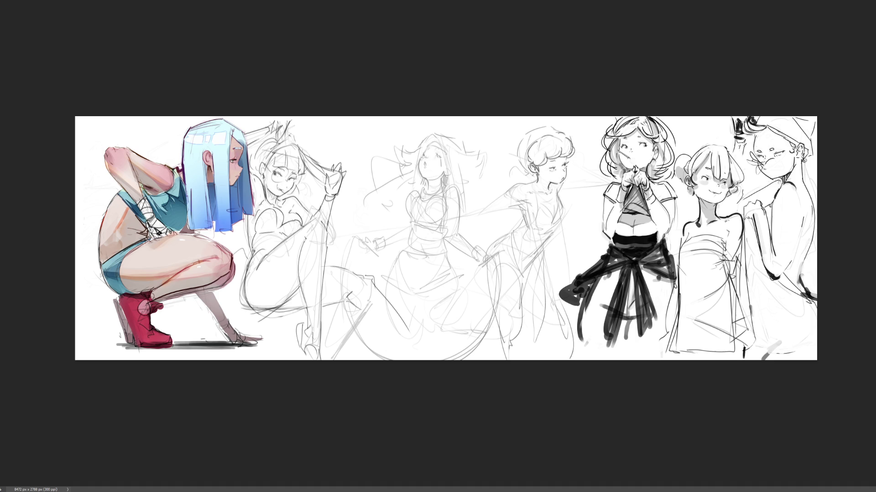
key("ctrl+plus")
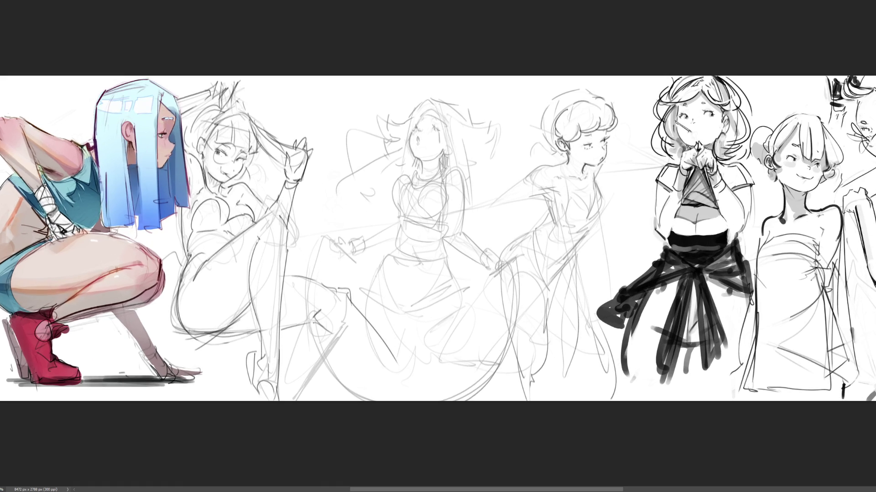
key("ctrl+plus")
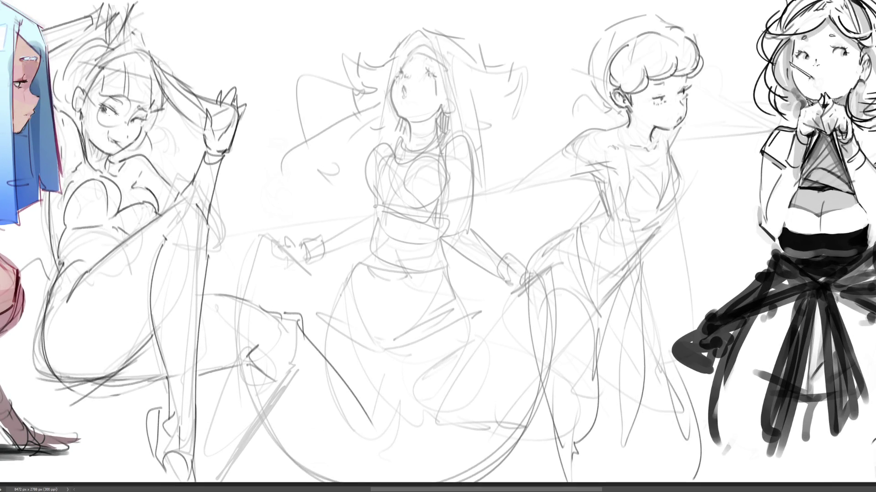
Redraw the short-haired girl's shoulder and forearm down to the wrist in darker pencil.
left_click_drag(438, 246, 456, 250)
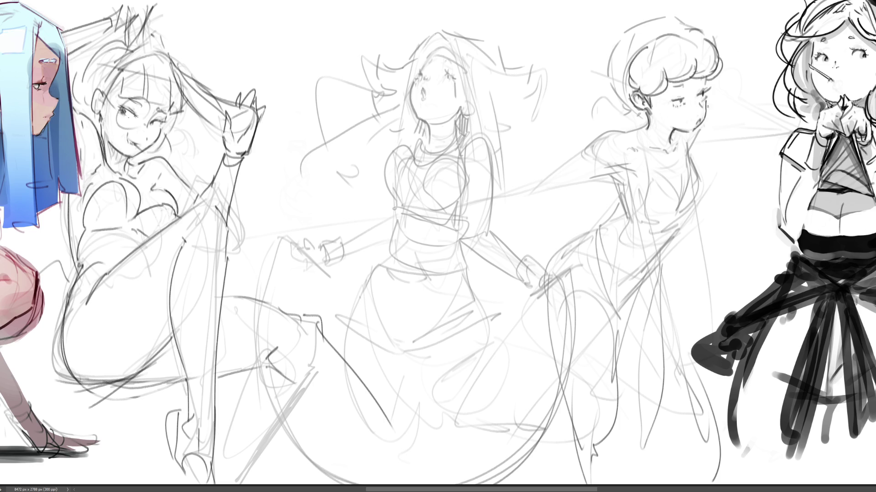
left_click_drag(696, 122, 749, 125)
mouse_move(594, 139)
left_mouse_down()
mouse_move(563, 164)
mouse_move(552, 217)
left_mouse_up()
key("ctrl+z")
left_click_drag(563, 163, 546, 177)
left_click_drag(536, 187, 559, 222)
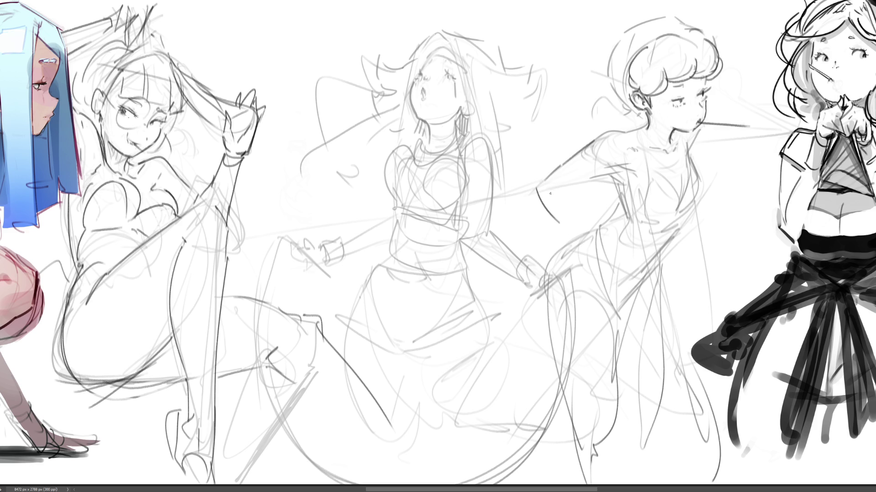
left_click_drag(558, 191, 611, 170)
mouse_move(562, 192)
left_mouse_down()
mouse_move(579, 239)
mouse_move(574, 254)
left_mouse_up()
mouse_move(572, 256)
left_mouse_down()
mouse_move(585, 247)
mouse_move(591, 259)
left_mouse_up()
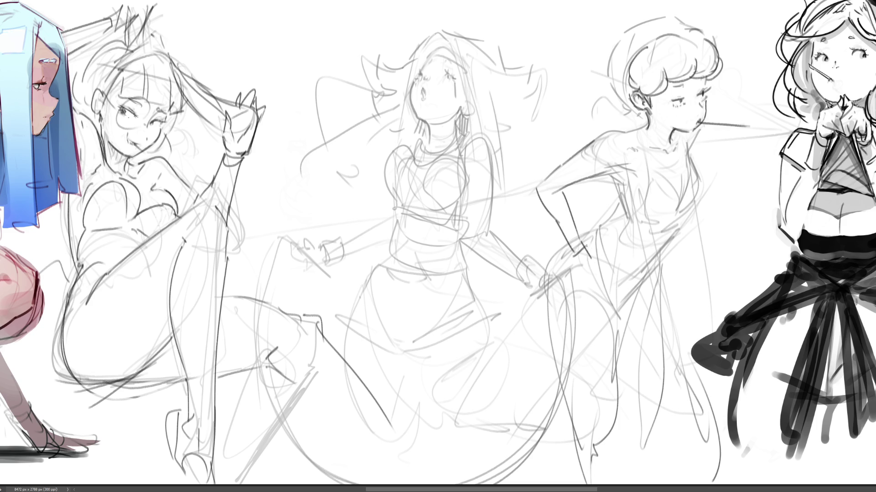
Redraw her hand resting on the hip, undoing stray strokes around the wrist.
key("ctrl+z")
mouse_move(583, 246)
left_mouse_down()
mouse_move(600, 269)
mouse_move(595, 280)
mouse_move(587, 273)
mouse_move(598, 269)
mouse_move(581, 282)
mouse_move(600, 288)
left_mouse_up()
key("ctrl+z")
key("ctrl+z")
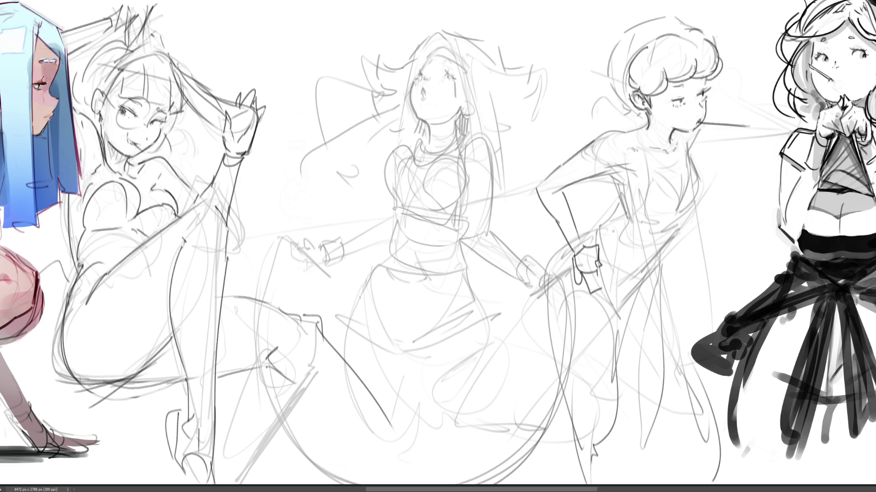
key("ctrl+z")
key("ctrl+z")
left_click_drag(575, 255, 600, 287)
left_click_drag(601, 264, 604, 282)
left_click_drag(599, 246, 603, 269)
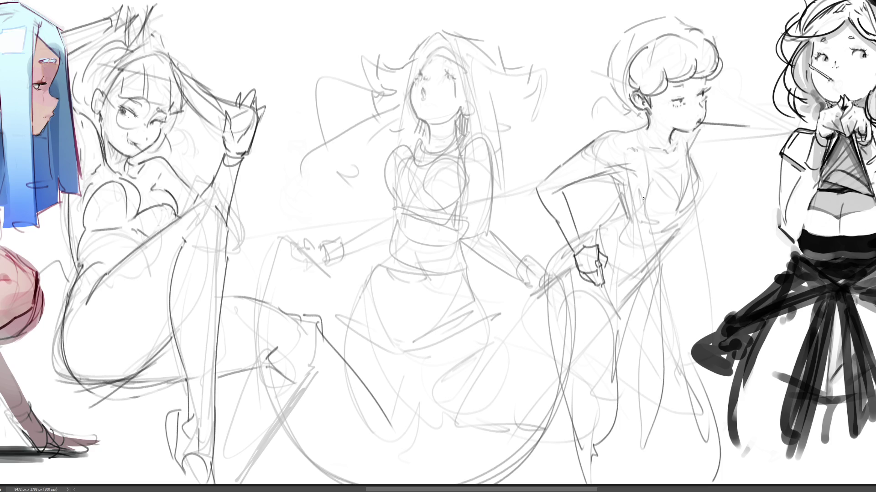
mouse_move(601, 265)
left_mouse_down()
mouse_move(620, 303)
mouse_move(647, 279)
mouse_move(659, 285)
mouse_move(664, 263)
left_mouse_up()
key("ctrl+z")
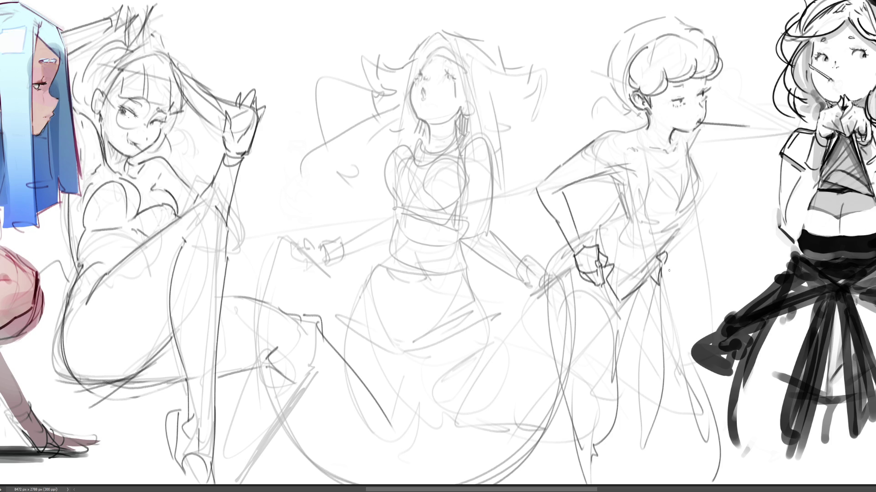
Darken the hip and waist lines, both top straps and the chest curves.
mouse_move(671, 245)
left_mouse_down()
mouse_move(669, 269)
mouse_move(666, 255)
left_mouse_up()
mouse_move(625, 214)
left_mouse_down()
mouse_move(629, 222)
mouse_move(595, 233)
left_mouse_up()
mouse_move(608, 174)
left_mouse_down()
mouse_move(621, 185)
mouse_move(628, 218)
left_mouse_up()
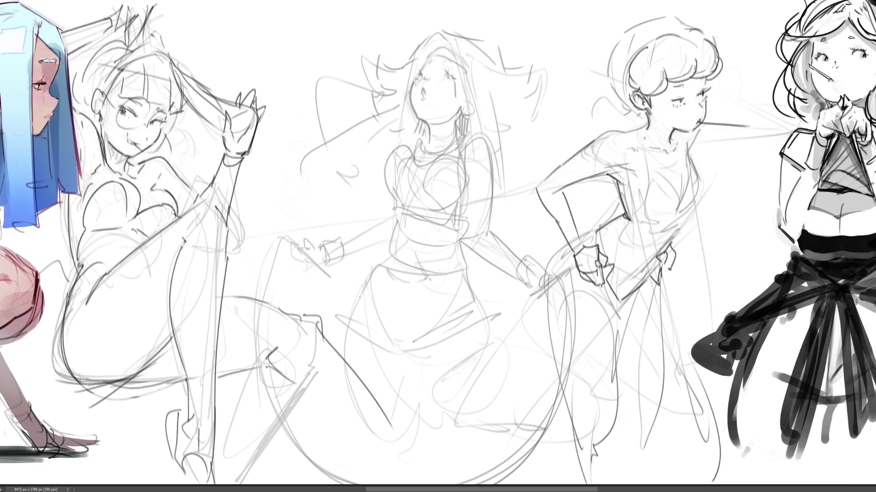
left_click_drag(642, 128, 657, 180)
left_click_drag(674, 132, 694, 209)
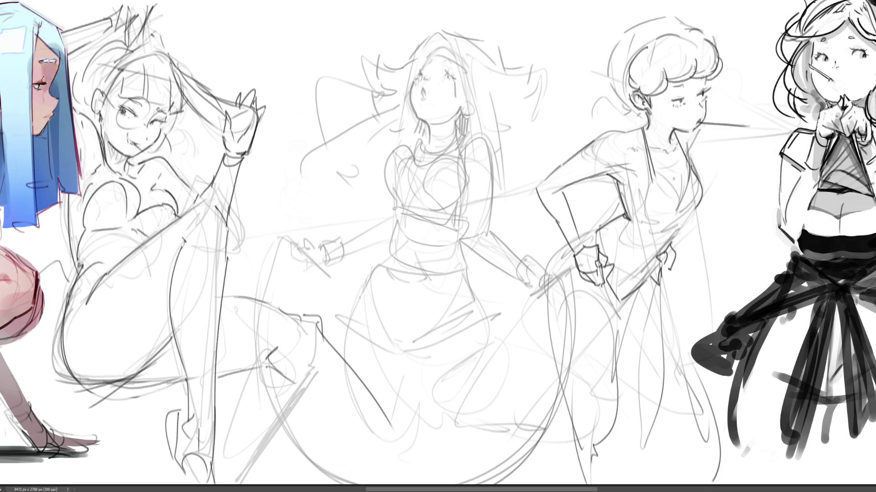
mouse_move(658, 172)
left_mouse_down()
mouse_move(682, 209)
mouse_move(657, 221)
mouse_move(694, 210)
left_mouse_up()
Replace the low under-chest curve with new chest strokes and dark lines across the waist.
key("ctrl+z")
key("ctrl+z")
key("ctrl+z")
mouse_move(645, 197)
left_mouse_down()
mouse_move(635, 211)
mouse_move(649, 221)
mouse_move(624, 210)
mouse_move(674, 221)
mouse_move(691, 210)
mouse_move(682, 202)
mouse_move(695, 208)
left_mouse_up()
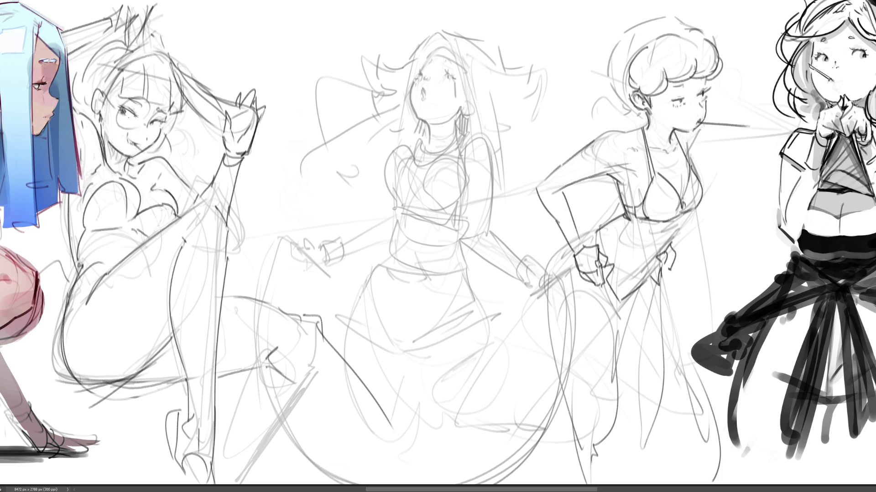
left_click_drag(679, 176, 680, 194)
left_click_drag(591, 233, 622, 215)
left_click_drag(598, 251, 592, 234)
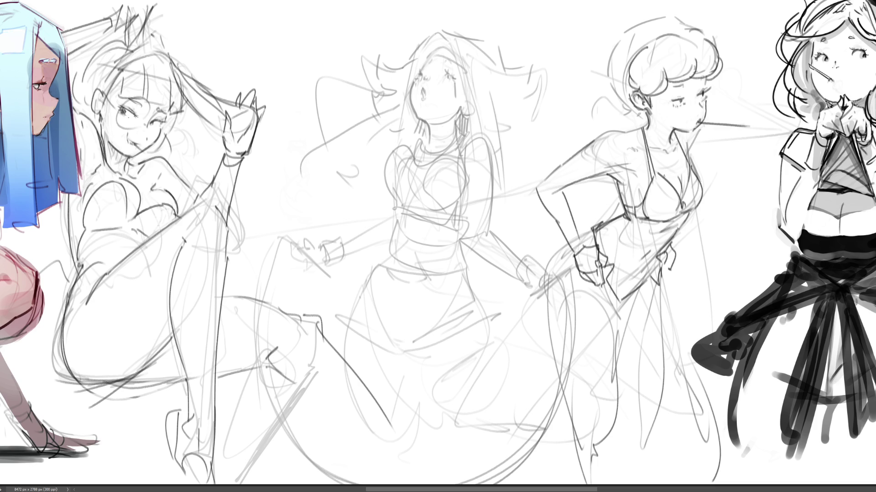
Redo the waist strokes as lines across the hip and waist, plus a neck-shoulder line.
key("ctrl+z")
left_click_drag(540, 262, 577, 262)
left_click_drag(611, 272, 646, 277)
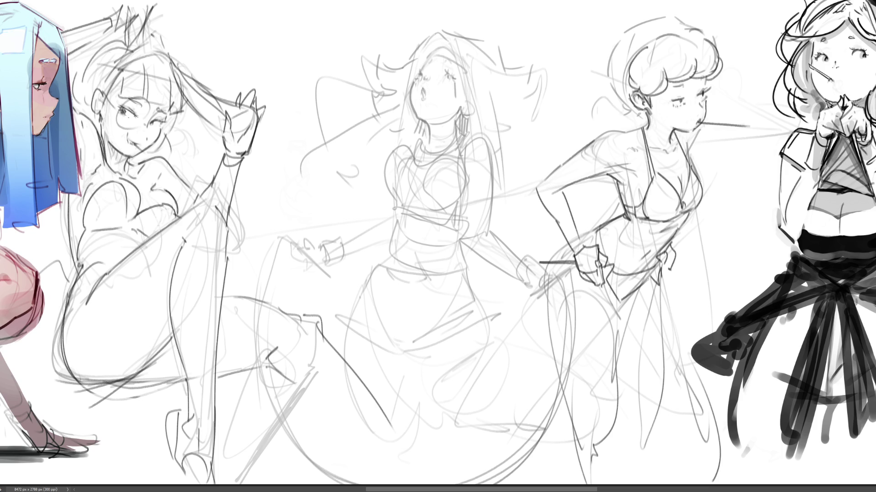
mouse_move(586, 233)
left_mouse_down()
mouse_move(589, 249)
mouse_move(553, 257)
mouse_move(589, 228)
left_mouse_up()
left_click_drag(689, 133, 684, 153)
Outline the skirt's left and right sides and bottom hem, redoing the first attempt.
left_click_drag(593, 301, 656, 278)
mouse_move(629, 310)
left_mouse_down()
mouse_move(659, 276)
mouse_move(668, 310)
mouse_move(659, 309)
left_mouse_up()
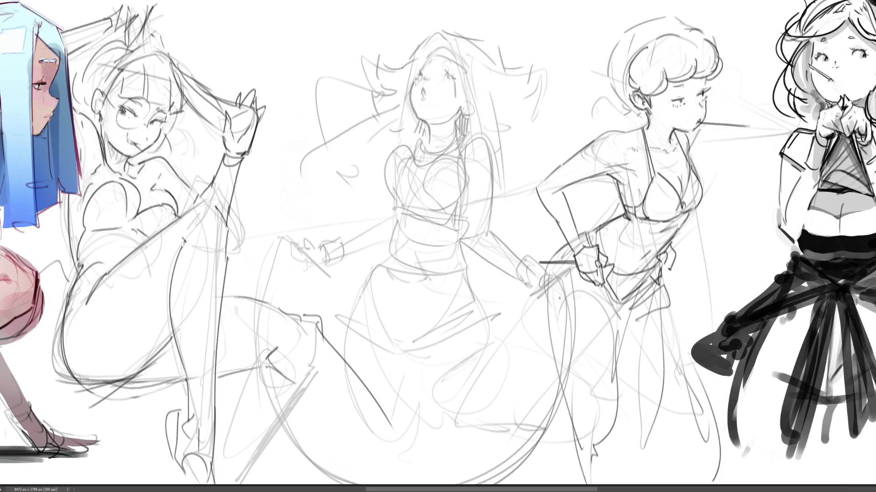
mouse_move(540, 272)
left_mouse_down()
mouse_move(545, 332)
mouse_move(564, 344)
left_mouse_up()
left_click_drag(545, 288, 545, 351)
mouse_move(557, 348)
left_mouse_down()
mouse_move(613, 331)
mouse_move(641, 353)
left_mouse_up()
left_click_drag(615, 365, 652, 345)
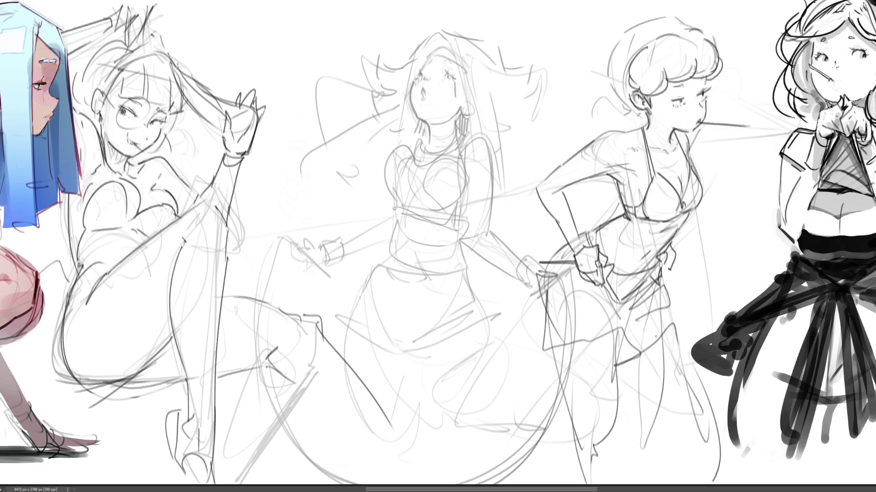
key("ctrl+z")
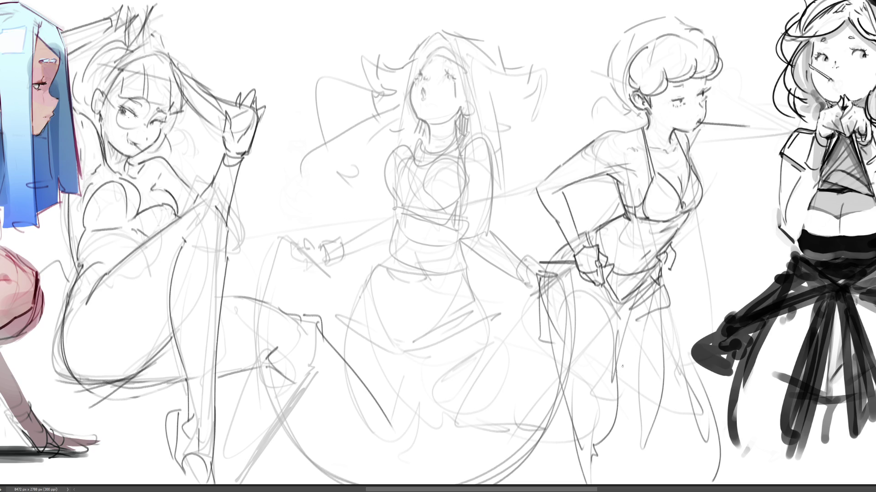
mouse_move(537, 281)
left_mouse_down()
mouse_move(550, 315)
mouse_move(551, 415)
mouse_move(577, 428)
left_mouse_up()
mouse_move(628, 329)
left_mouse_down()
mouse_move(606, 410)
mouse_move(619, 365)
left_mouse_up()
left_click_drag(634, 364, 616, 410)
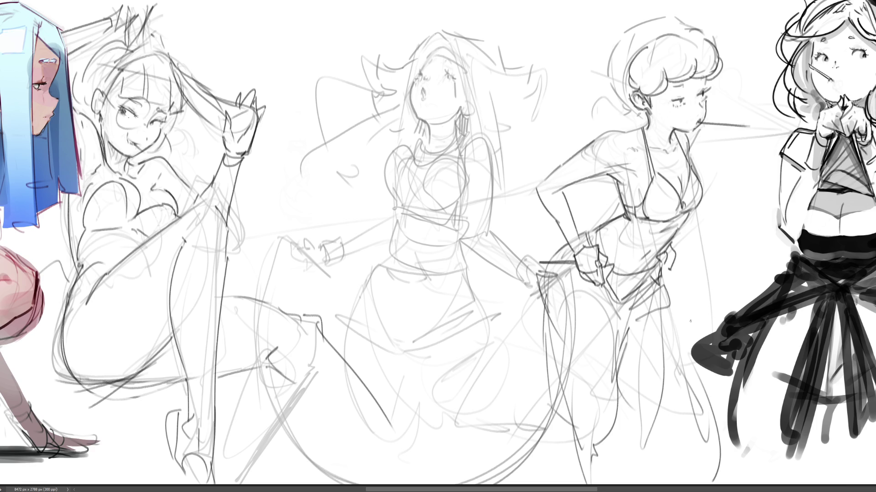
left_click_drag(671, 296, 702, 417)
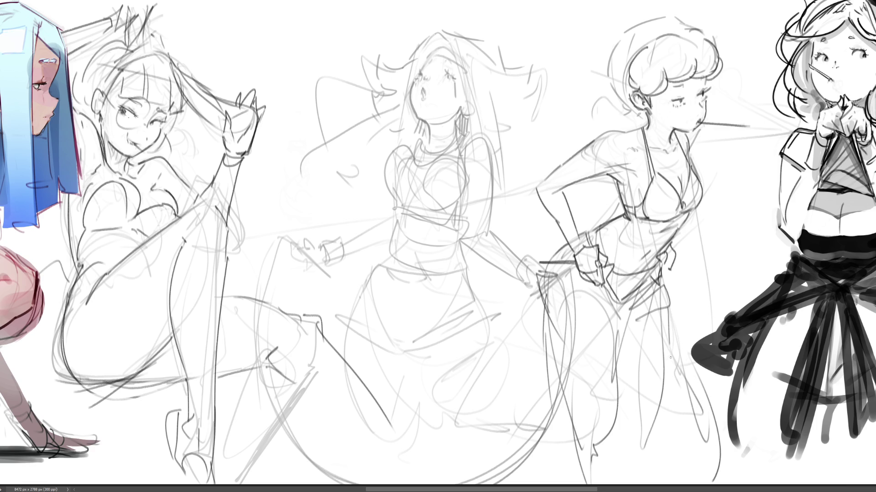
Add more lines down the skirt and refine its lower and right edges.
mouse_move(542, 295)
left_mouse_down()
mouse_move(574, 387)
mouse_move(604, 391)
left_mouse_up()
mouse_move(619, 324)
left_mouse_down()
mouse_move(616, 385)
mouse_move(638, 406)
left_mouse_up()
left_click_drag(662, 352, 667, 394)
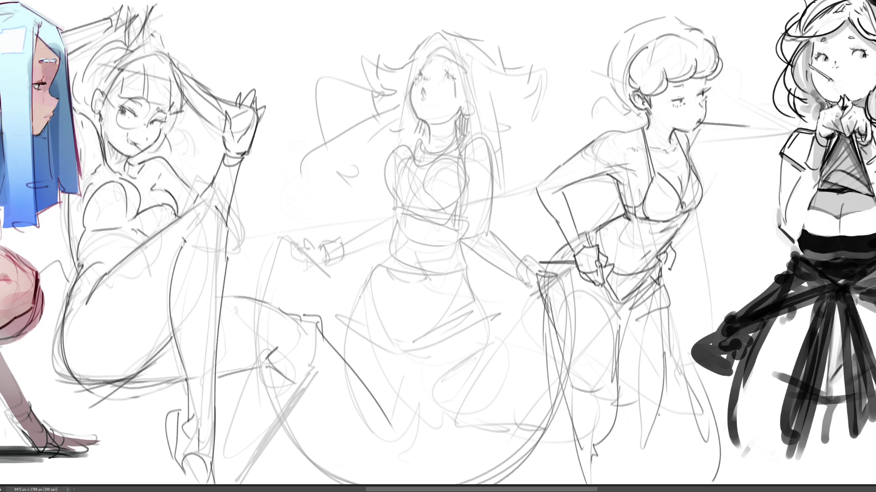
left_click_drag(668, 356, 665, 413)
key("ctrl+z")
mouse_move(617, 340)
left_mouse_down()
mouse_move(643, 328)
mouse_move(660, 397)
left_mouse_up()
mouse_move(682, 318)
left_mouse_down()
mouse_move(652, 413)
mouse_move(666, 432)
left_mouse_up()
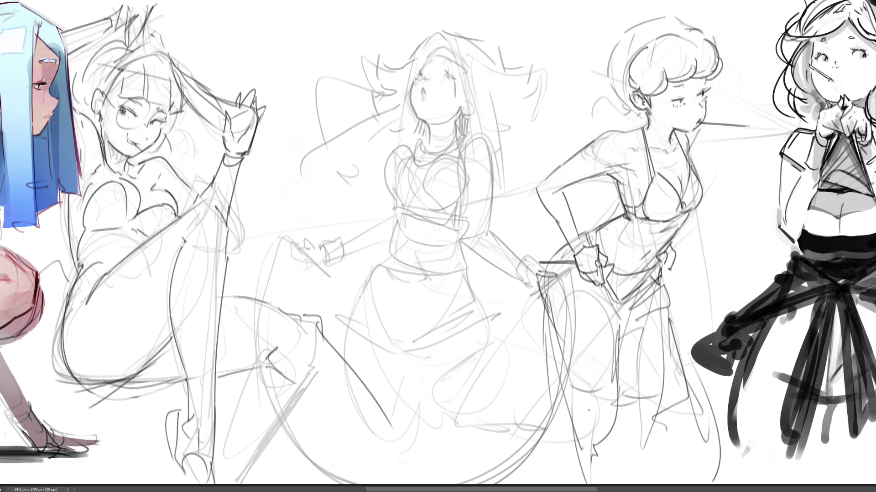
left_click_drag(592, 364, 570, 462)
left_click_drag(628, 403, 622, 447)
left_click_drag(678, 382, 700, 429)
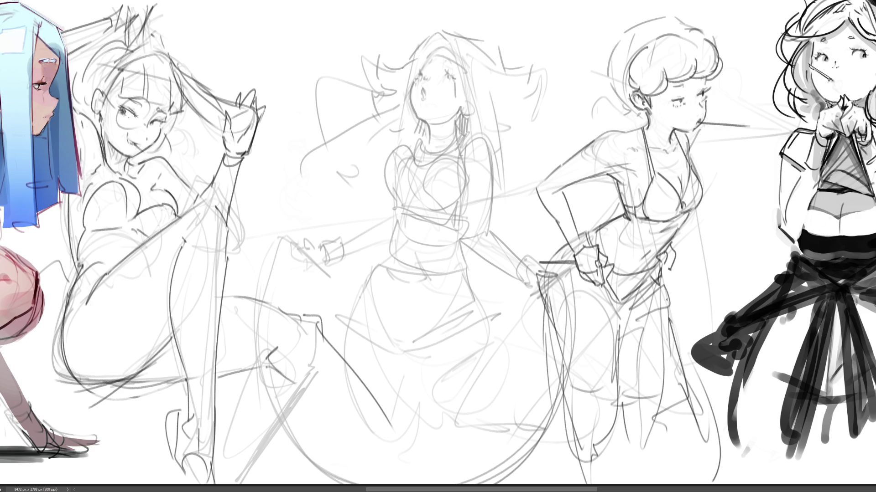
Redraw the hair outline and ear-neck lines, then zoom out to the whole sheet.
mouse_move(670, 17)
left_mouse_down()
mouse_move(686, 31)
mouse_move(673, 18)
left_mouse_up()
mouse_move(615, 26)
left_mouse_down()
mouse_move(608, 78)
mouse_move(642, 113)
mouse_move(618, 106)
mouse_move(611, 125)
left_mouse_up()
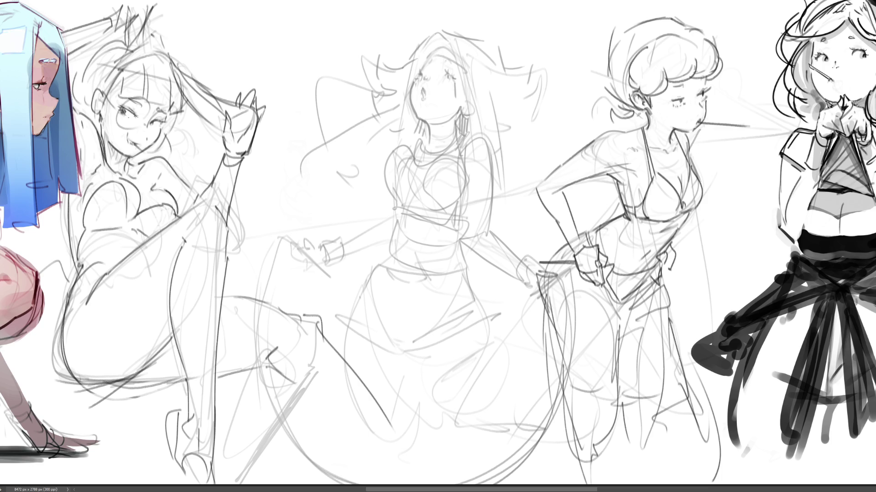
key("ctrl+minus")
key("ctrl+minus")
key("ctrl+minus")
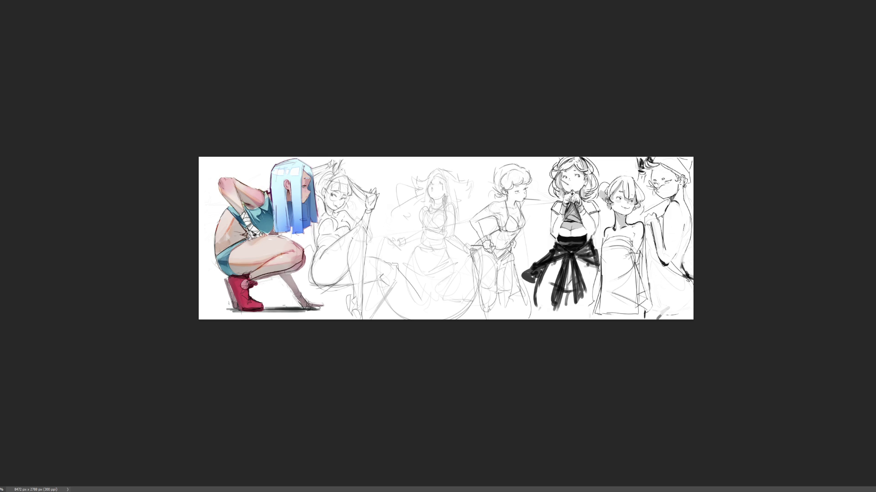
Zoom in on the middle long-haired figure and darken lines under her bust and at her hip.
key("ctrl+plus")
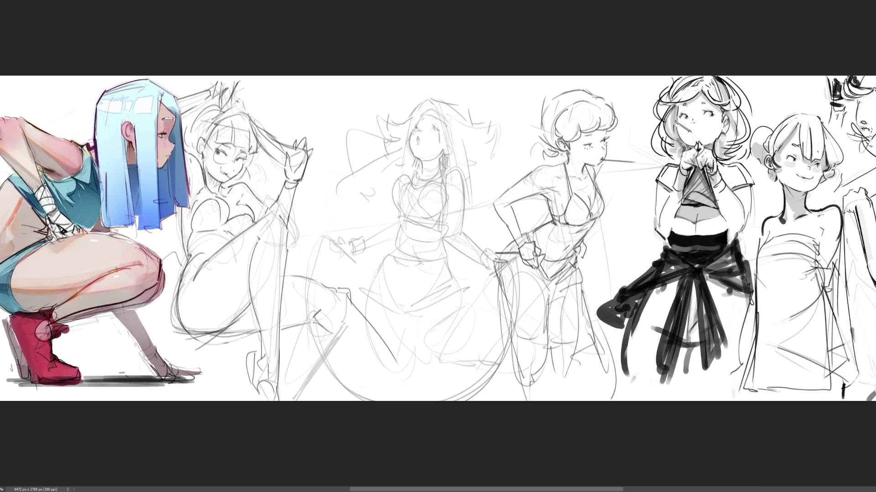
scroll(438, 240, "left", 2)
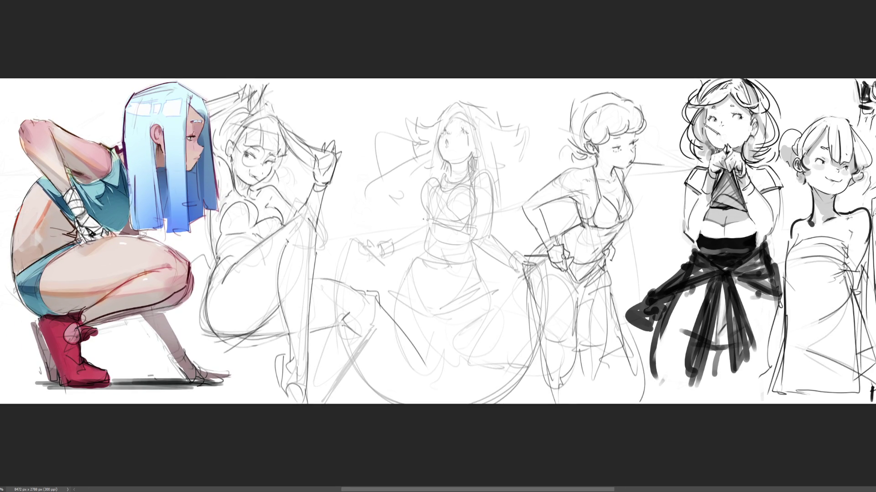
left_click_drag(423, 219, 454, 223)
mouse_move(407, 243)
left_mouse_down()
mouse_move(432, 264)
mouse_move(400, 278)
left_mouse_up()
left_click_drag(483, 259, 494, 275)
Draw a belt across her waist, both skirt edges, and firmer chest and collar lines.
left_click_drag(394, 265, 476, 261)
mouse_move(472, 264)
left_mouse_down()
mouse_move(439, 271)
mouse_move(426, 310)
mouse_move(482, 292)
mouse_move(503, 296)
left_mouse_up()
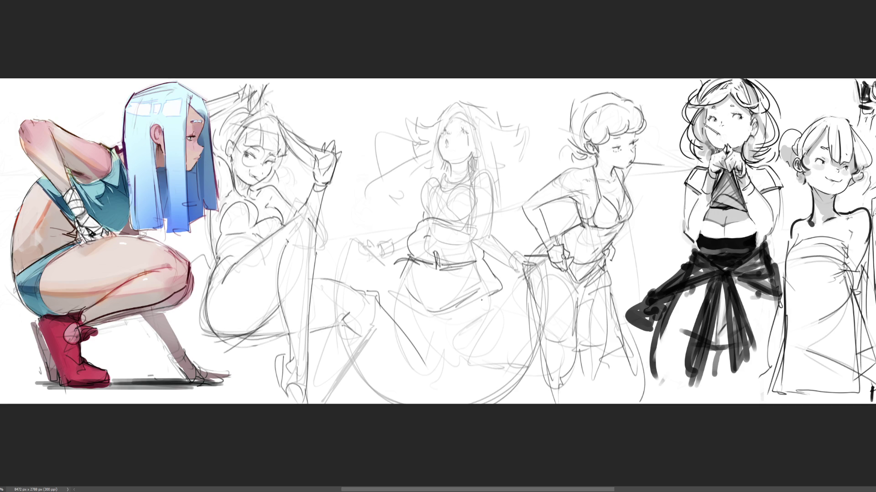
left_click_drag(451, 315, 504, 289)
left_click_drag(400, 270, 414, 307)
mouse_move(419, 214)
left_mouse_down()
mouse_move(417, 186)
mouse_move(445, 174)
mouse_move(463, 183)
left_mouse_up()
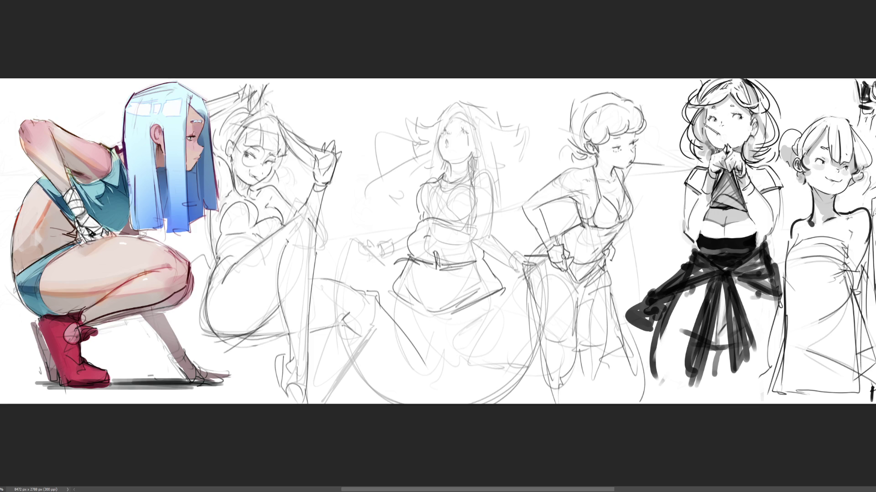
Ink the leaning figure's shoulder, upper arm and forearm in dark lines, redoing the too-thick forearm.
scroll(657, 240, "up", 4)
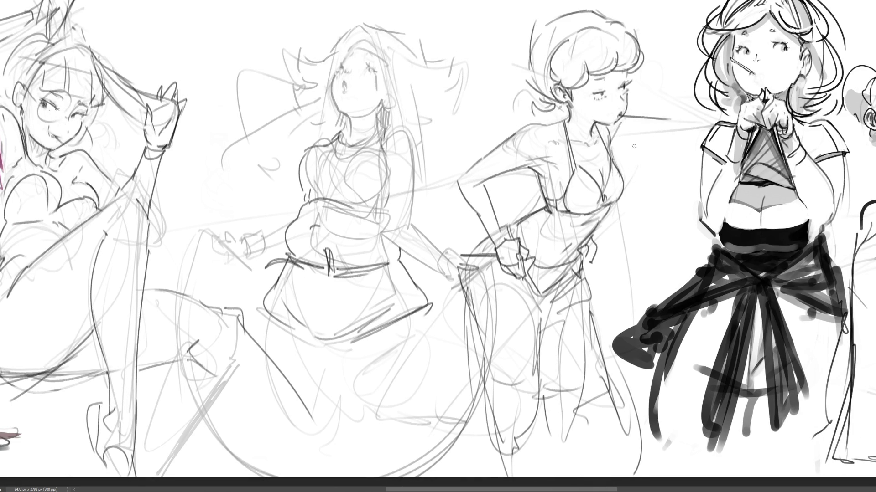
left_click_drag(544, 126, 514, 133)
key("ctrl+z")
mouse_move(489, 177)
left_mouse_down()
mouse_move(531, 159)
mouse_move(555, 163)
left_mouse_up()
left_click_drag(557, 136, 550, 135)
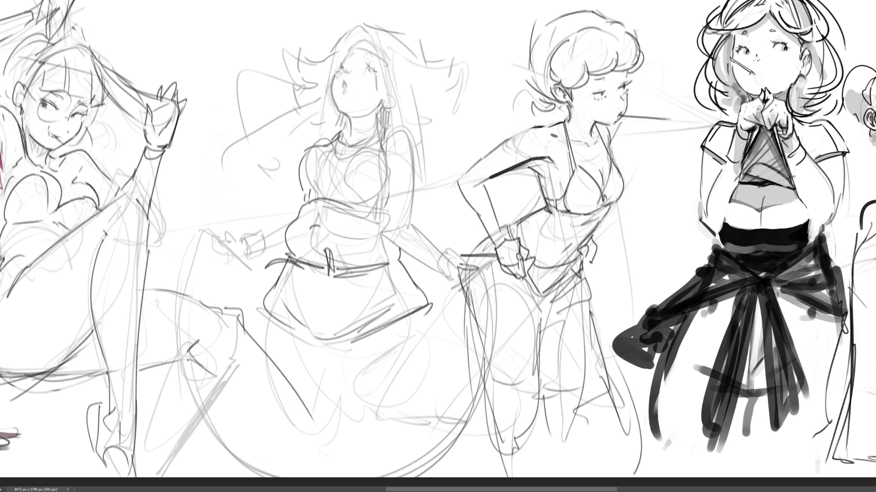
mouse_move(535, 127)
left_mouse_down()
mouse_move(465, 176)
mouse_move(499, 232)
left_mouse_up()
mouse_move(471, 169)
left_mouse_down()
mouse_move(462, 189)
mouse_move(505, 225)
left_mouse_up()
key("ctrl+z")
left_click_drag(463, 170, 488, 230)
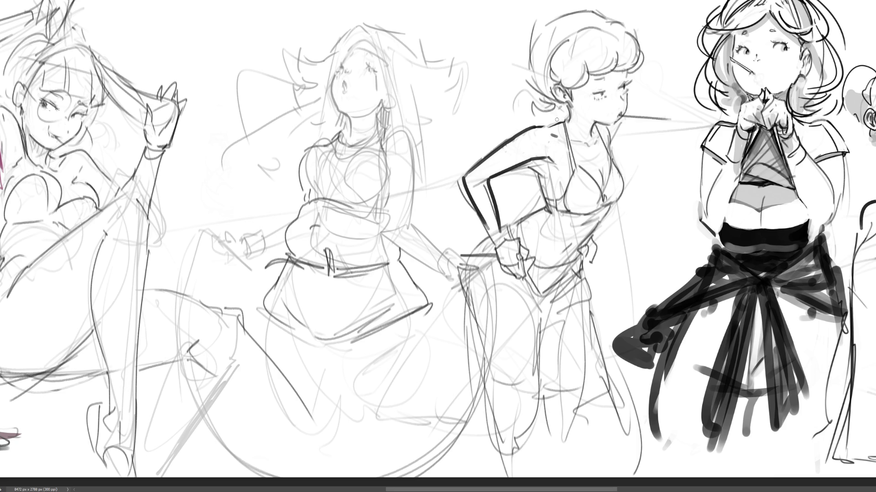
Erase the heavy shoulder and arm outlines back to thin lines, with a thin stroke under the arm.
mouse_move(531, 126)
left_mouse_down()
mouse_move(464, 176)
mouse_move(490, 236)
left_mouse_up()
mouse_move(456, 180)
left_mouse_down()
mouse_move(482, 220)
mouse_move(483, 181)
mouse_move(496, 224)
left_mouse_up()
mouse_move(488, 185)
left_mouse_down()
mouse_move(502, 231)
mouse_move(508, 222)
left_mouse_up()
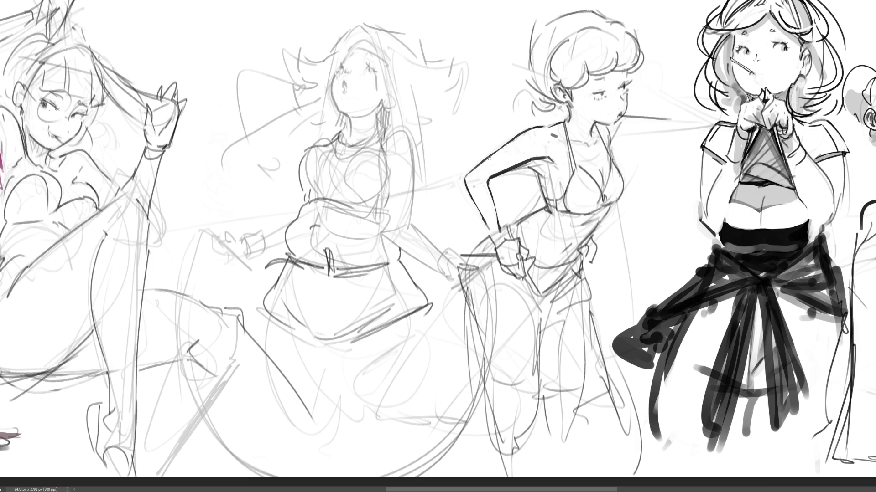
mouse_move(481, 181)
left_mouse_down()
mouse_move(544, 156)
mouse_move(532, 158)
left_mouse_up()
mouse_move(549, 122)
left_mouse_down()
mouse_move(502, 145)
mouse_move(465, 184)
mouse_move(502, 249)
mouse_move(501, 232)
mouse_move(495, 245)
left_mouse_up()
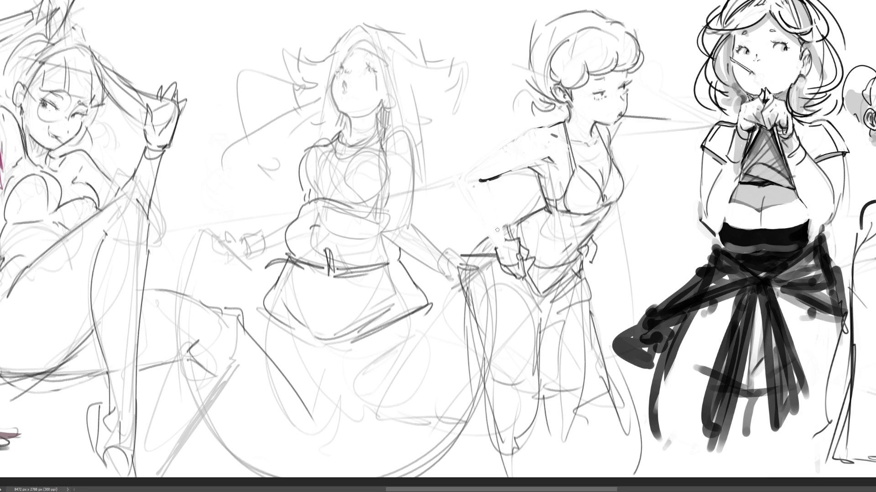
left_click_drag(496, 180, 508, 169)
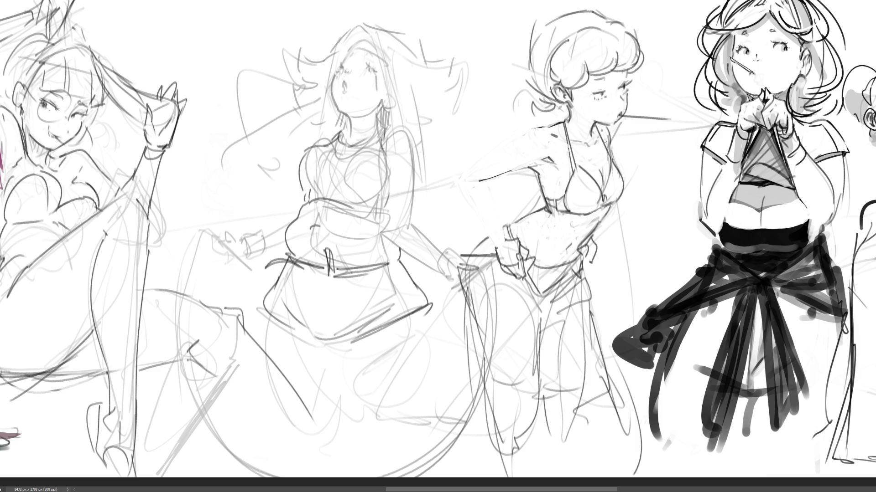
Try neck and shoulder lines, then ink a closed sleeve loop around the curly-haired figure's shoulder.
left_click_drag(607, 137, 611, 154)
key("ctrl+z")
left_click_drag(608, 131, 611, 151)
key("ctrl+z")
left_click_drag(564, 120, 527, 157)
key("ctrl+z")
mouse_move(543, 123)
left_mouse_down()
mouse_move(509, 158)
mouse_move(548, 163)
left_mouse_up()
key("ctrl+z")
key("ctrl+z")
mouse_move(545, 130)
left_mouse_down()
mouse_move(552, 136)
mouse_move(534, 164)
mouse_move(548, 158)
left_mouse_up()
key("ctrl+z")
key("ctrl+z")
mouse_move(543, 126)
left_mouse_down()
mouse_move(553, 133)
mouse_move(549, 152)
left_mouse_up()
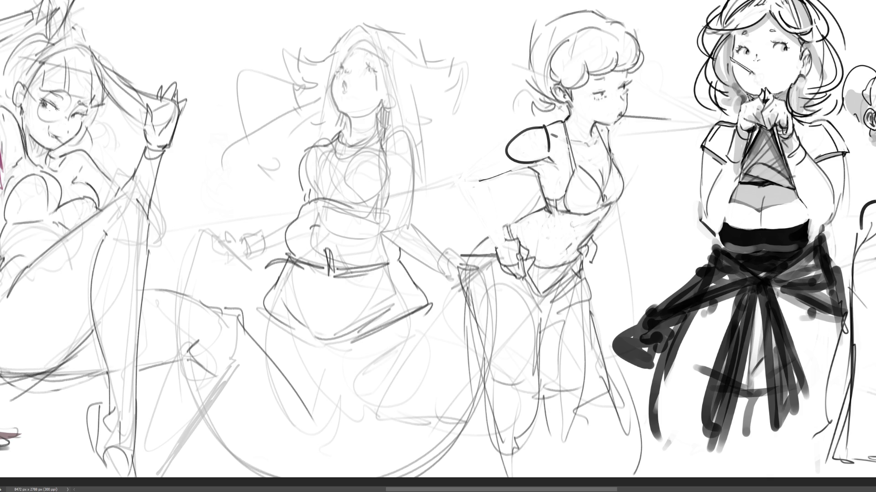
Ink the raised arm down to a hooked hand, removing trial shading under the chest.
mouse_move(535, 162)
left_mouse_down()
mouse_move(474, 178)
mouse_move(506, 159)
mouse_move(522, 166)
mouse_move(491, 147)
mouse_move(472, 160)
mouse_move(466, 182)
mouse_move(492, 177)
left_mouse_up()
key("ctrl+z")
key("ctrl+z")
left_click_drag(493, 178, 497, 208)
left_click_drag(460, 171, 492, 229)
left_click_drag(492, 184, 503, 231)
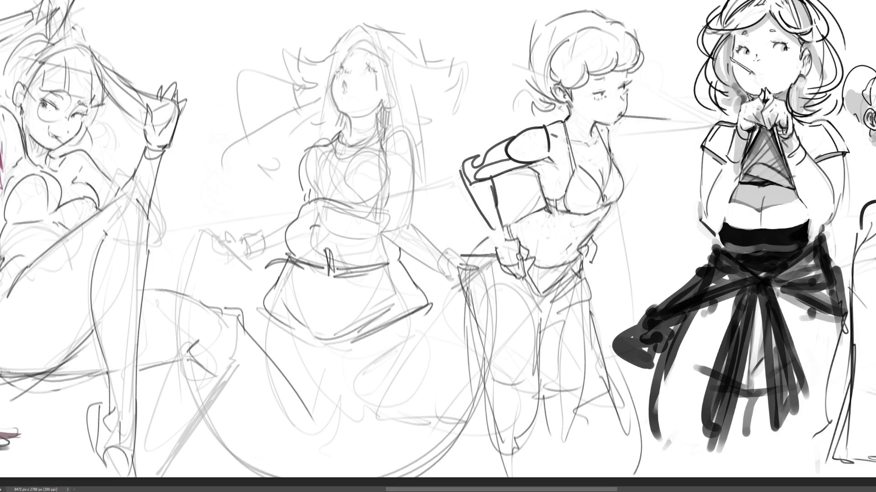
left_click_drag(460, 168, 469, 196)
left_click_drag(545, 203, 520, 218)
key("ctrl+z")
key("ctrl+z")
key("ctrl+z")
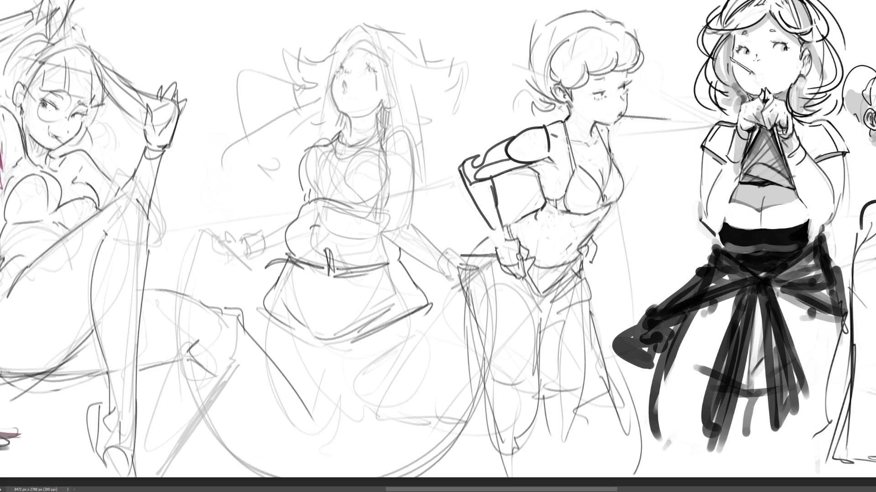
Ink sleeve edges, ruffles and cuff, erase the arm back to pencil, then start the long-haired figure's hand.
mouse_move(514, 137)
left_mouse_down()
mouse_move(508, 164)
mouse_move(522, 169)
left_mouse_up()
key("ctrl+z")
left_click_drag(519, 133, 527, 165)
mouse_move(553, 148)
left_mouse_down()
mouse_move(553, 160)
mouse_move(548, 126)
left_mouse_up()
mouse_move(543, 157)
left_mouse_down()
mouse_move(530, 167)
mouse_move(537, 163)
mouse_move(536, 185)
mouse_move(549, 184)
mouse_move(533, 184)
left_mouse_up()
key("ctrl+z")
key("ctrl+z")
key("ctrl+z")
key("ctrl+z")
key("ctrl+z")
key("ctrl+z")
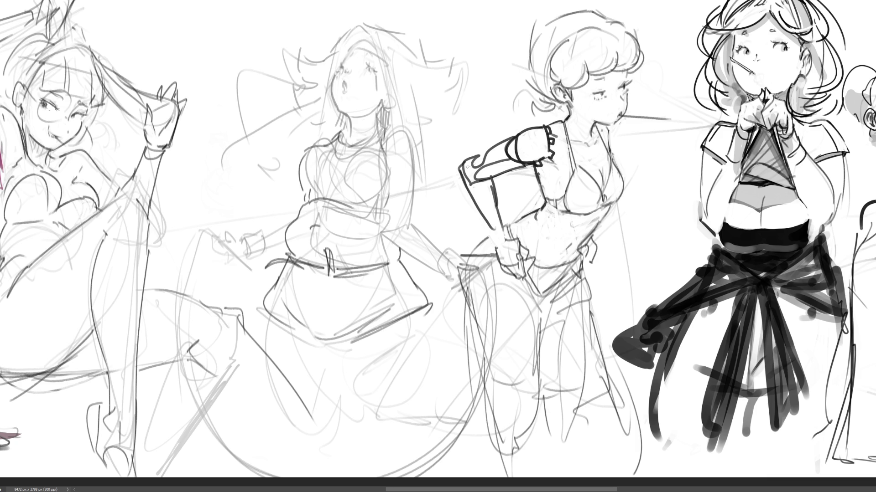
mouse_move(467, 166)
left_mouse_down()
mouse_move(464, 180)
mouse_move(472, 182)
mouse_move(464, 179)
left_mouse_up()
mouse_move(471, 182)
left_mouse_down()
mouse_move(489, 178)
mouse_move(497, 237)
left_mouse_up()
mouse_move(490, 237)
left_mouse_down()
mouse_move(505, 230)
mouse_move(497, 241)
left_mouse_up()
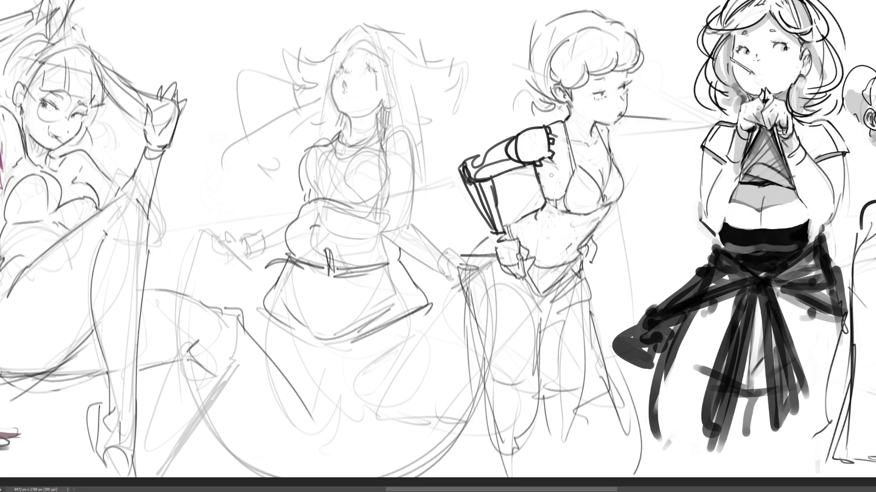
mouse_move(547, 142)
left_mouse_down()
mouse_move(545, 160)
mouse_move(520, 146)
mouse_move(489, 186)
mouse_move(488, 214)
mouse_move(499, 231)
mouse_move(505, 211)
left_mouse_up()
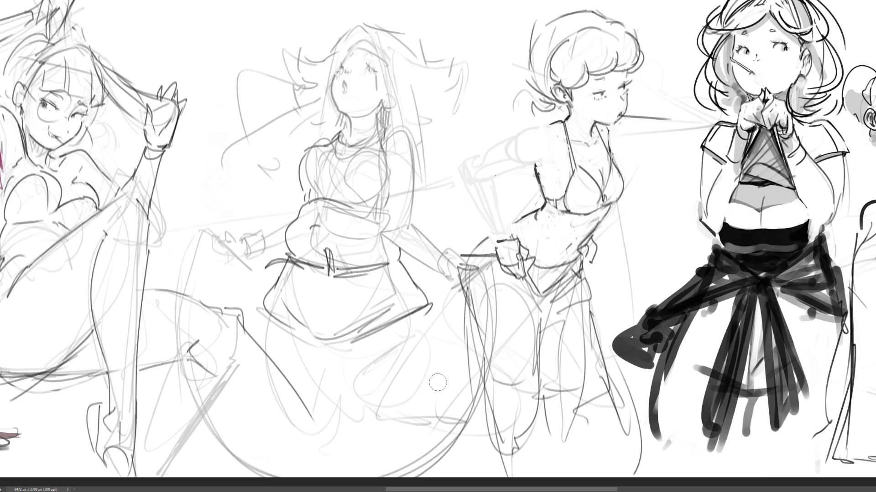
mouse_move(212, 233)
left_mouse_down()
mouse_move(236, 240)
mouse_move(252, 268)
mouse_move(224, 238)
mouse_move(234, 260)
mouse_move(240, 250)
left_mouse_up()
Ink the hand gripping an elongated handle, a line from the sleeve, and a long downward curve.
left_click_drag(231, 258, 252, 273)
left_click_drag(242, 252, 255, 269)
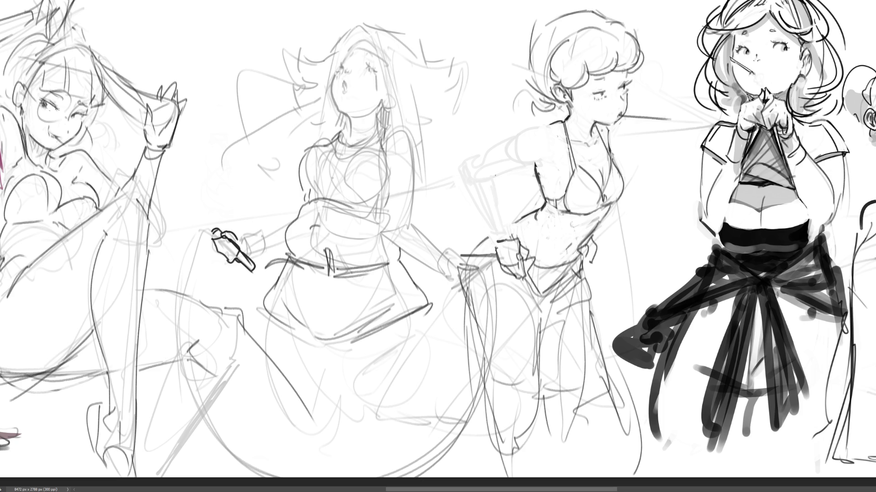
mouse_move(241, 243)
left_mouse_down()
mouse_move(251, 255)
mouse_move(267, 251)
mouse_move(257, 258)
left_mouse_up()
left_click_drag(283, 225, 171, 301)
mouse_move(210, 225)
left_mouse_down()
mouse_move(171, 297)
mouse_move(221, 454)
left_mouse_up()
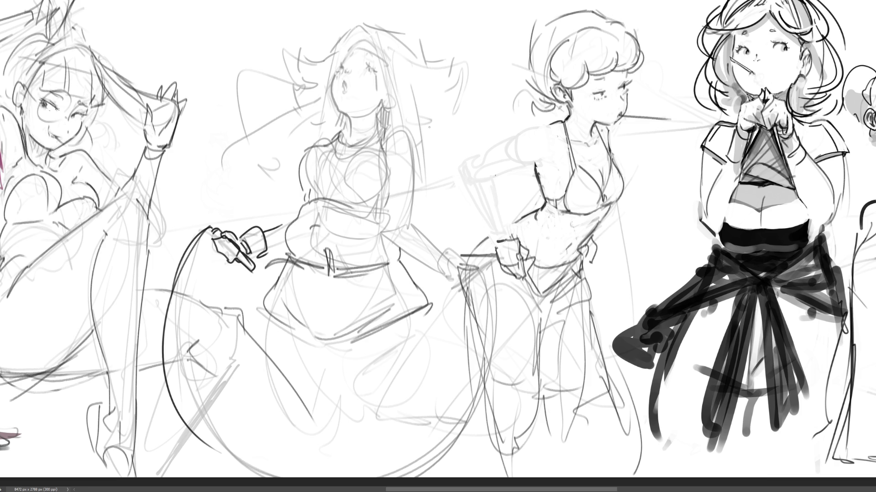
Ink a closed eye, an eyebrow and a darker small open mouth, undoing stray face strokes.
mouse_move(363, 70)
left_mouse_down()
mouse_move(375, 71)
mouse_move(378, 87)
left_mouse_up()
left_click_drag(364, 57, 350, 54)
left_click_drag(345, 83, 345, 90)
mouse_move(333, 76)
left_mouse_down()
mouse_move(339, 110)
mouse_move(347, 84)
mouse_move(339, 111)
mouse_move(351, 131)
mouse_move(380, 131)
left_mouse_up()
key("ctrl+z")
key("ctrl+z")
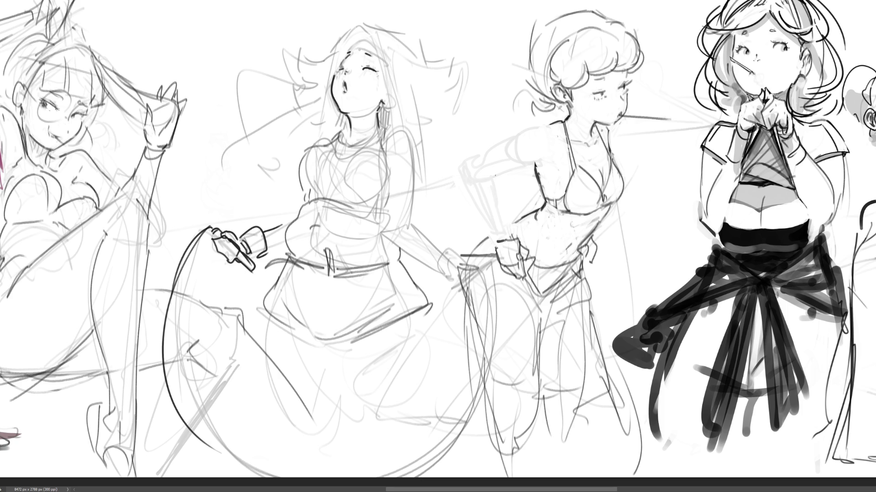
Ink the long-haired figure's forehead hairline, neck and both chest contours in dark lines.
left_click_drag(350, 57, 379, 50)
mouse_move(340, 141)
left_mouse_down()
mouse_move(348, 129)
mouse_move(339, 144)
mouse_move(358, 145)
mouse_move(303, 152)
mouse_move(299, 189)
left_mouse_up()
key("ctrl+z")
mouse_move(319, 141)
left_mouse_down()
mouse_move(300, 197)
mouse_move(379, 211)
left_mouse_up()
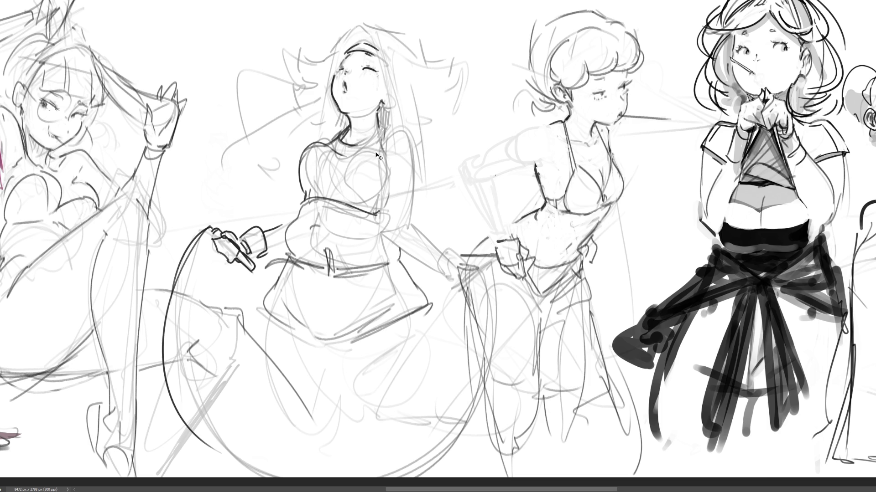
left_click_drag(386, 159, 377, 210)
Ink the shoulder and right arm outline, redrawing the lower forearm edge until it sits right.
left_click_drag(390, 154, 388, 166)
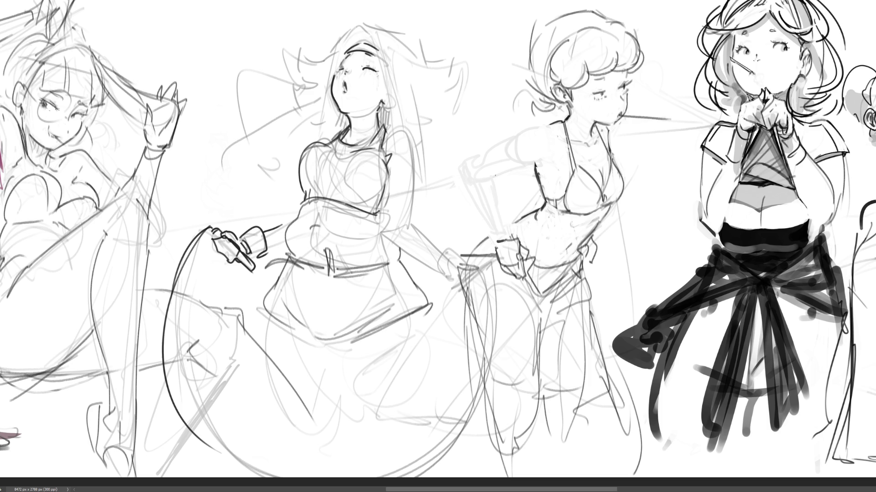
mouse_move(386, 129)
left_mouse_down()
mouse_move(402, 131)
mouse_move(415, 205)
left_mouse_up()
left_click_drag(388, 166, 389, 223)
mouse_move(412, 189)
left_mouse_down()
mouse_move(410, 218)
mouse_move(443, 260)
left_mouse_up()
left_click_drag(381, 230, 434, 271)
key("ctrl+z")
left_click_drag(382, 230, 443, 261)
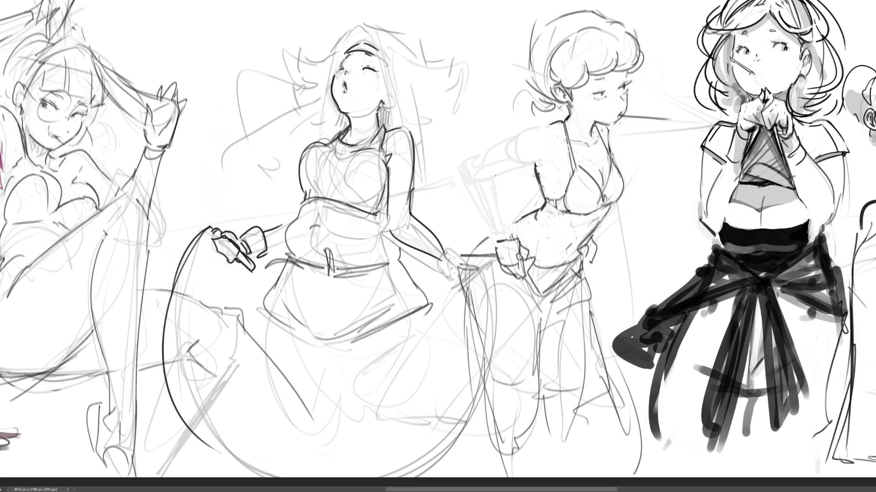
key("ctrl+z")
left_click_drag(385, 230, 441, 260)
key("ctrl+z")
left_click_drag(389, 238, 443, 266)
left_click_drag(400, 209, 406, 219)
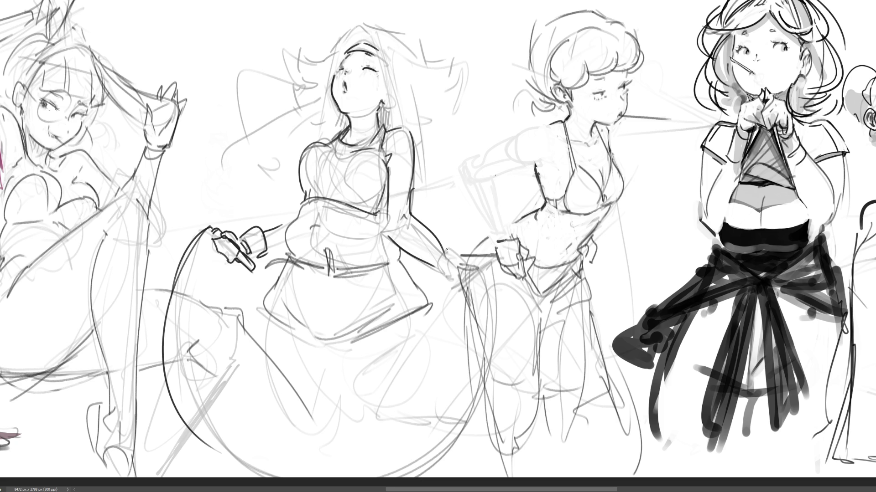
Sketch the hand with fingers at the arm's end and retry the left shoulder line.
left_click_drag(446, 250, 444, 272)
left_click_drag(448, 245, 455, 271)
left_click_drag(318, 147, 338, 134)
key("ctrl+z")
Ink the skirt's curved fold, its right vertical line and its left side.
left_click_drag(356, 343, 350, 408)
left_click_drag(426, 312, 427, 415)
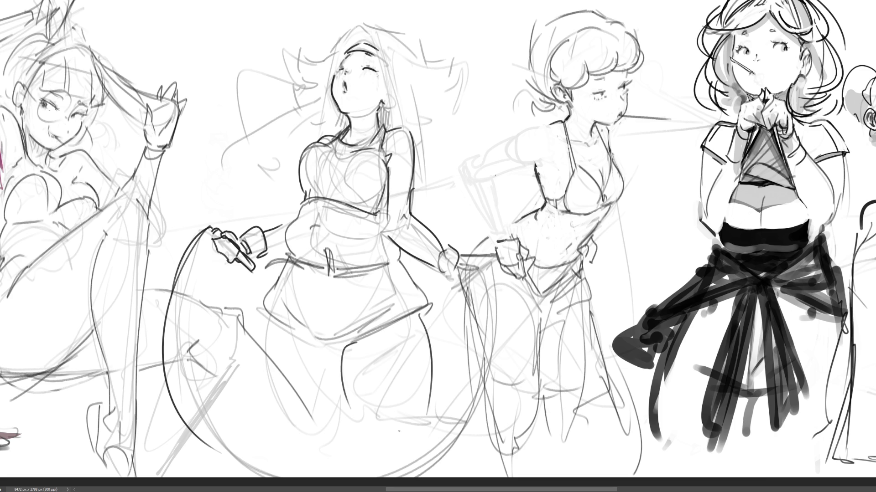
left_click_drag(266, 313, 262, 353)
Reshape the right eye with a small stroke, try long looping hair strands, then discard them.
left_click_drag(370, 72, 371, 77)
mouse_move(381, 58)
left_mouse_down()
mouse_move(432, 88)
mouse_move(425, 24)
left_mouse_up()
key("ctrl+z")
mouse_move(478, 36)
left_mouse_down()
mouse_move(499, 69)
mouse_move(402, 126)
mouse_move(500, 41)
mouse_move(402, 139)
mouse_move(424, 31)
mouse_move(352, 19)
mouse_move(340, 30)
left_mouse_up()
mouse_move(315, 57)
left_mouse_down()
mouse_move(304, 92)
mouse_move(250, 61)
mouse_move(238, 132)
mouse_move(273, 151)
left_mouse_up()
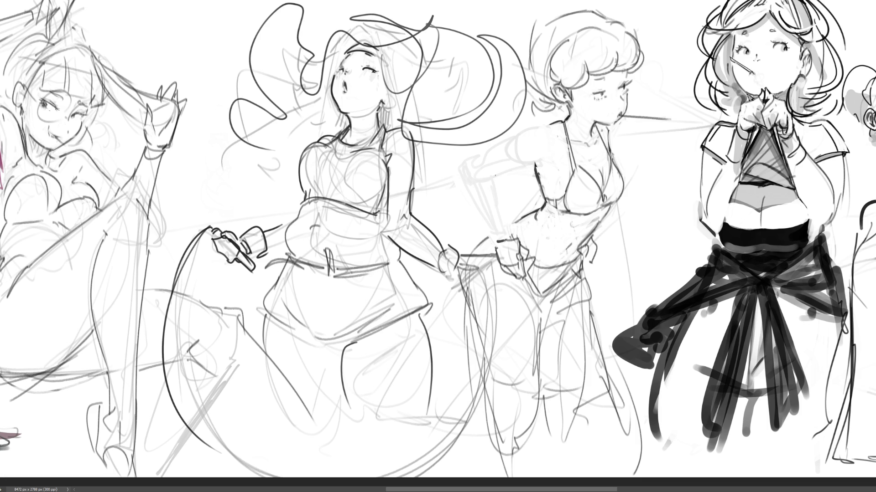
key("Delete")
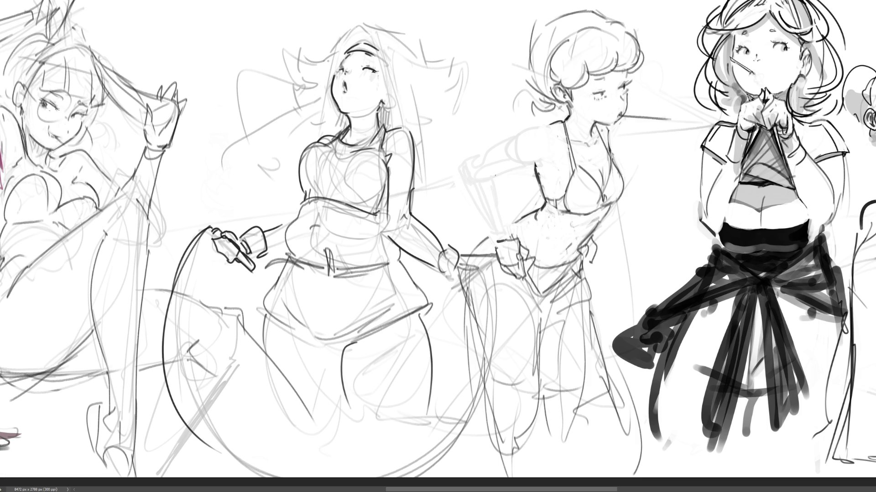
mouse_move(358, 31)
left_mouse_down()
mouse_move(411, 54)
mouse_move(428, 112)
mouse_move(440, 115)
left_mouse_up()
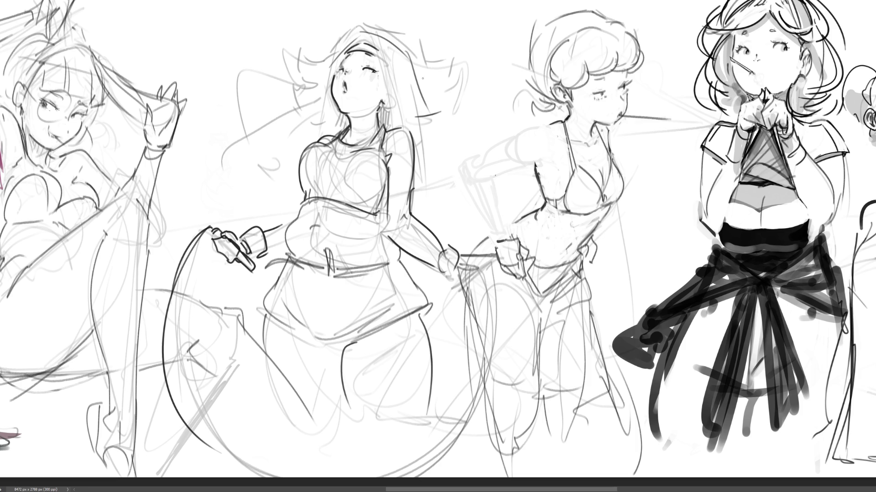
Add short windswept hair strands to the right of the long-haired figure's head.
left_click_drag(423, 78, 444, 64)
mouse_move(463, 49)
left_mouse_down()
mouse_move(498, 73)
mouse_move(477, 91)
left_mouse_up()
mouse_move(483, 97)
left_mouse_down()
mouse_move(456, 101)
mouse_move(493, 114)
left_mouse_up()
left_click_drag(479, 137, 452, 146)
mouse_move(424, 141)
left_mouse_down()
mouse_move(434, 150)
mouse_move(427, 148)
left_mouse_up()
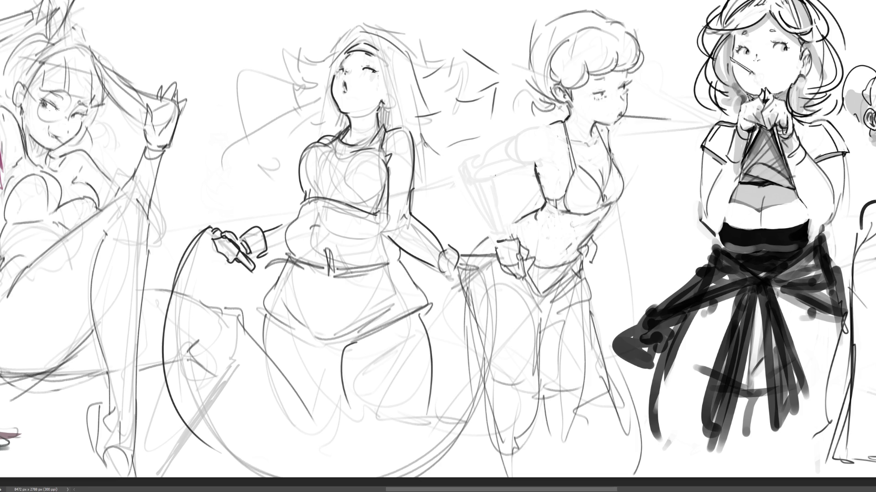
Add hair strands left of the head, then ink the navel and a curve at the hip.
mouse_move(325, 91)
left_mouse_down()
mouse_move(310, 114)
mouse_move(281, 112)
left_mouse_up()
left_click_drag(283, 112, 300, 137)
mouse_move(319, 77)
left_mouse_down()
mouse_move(283, 93)
mouse_move(267, 129)
left_mouse_up()
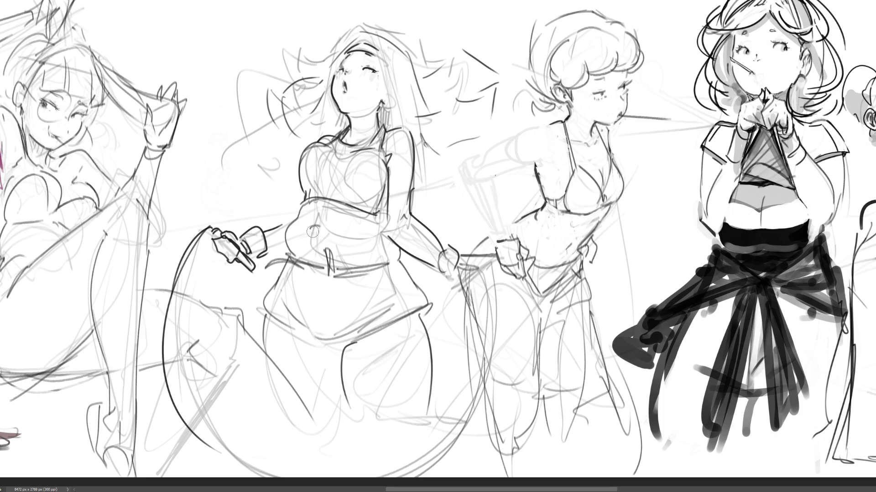
left_click_drag(311, 227, 319, 226)
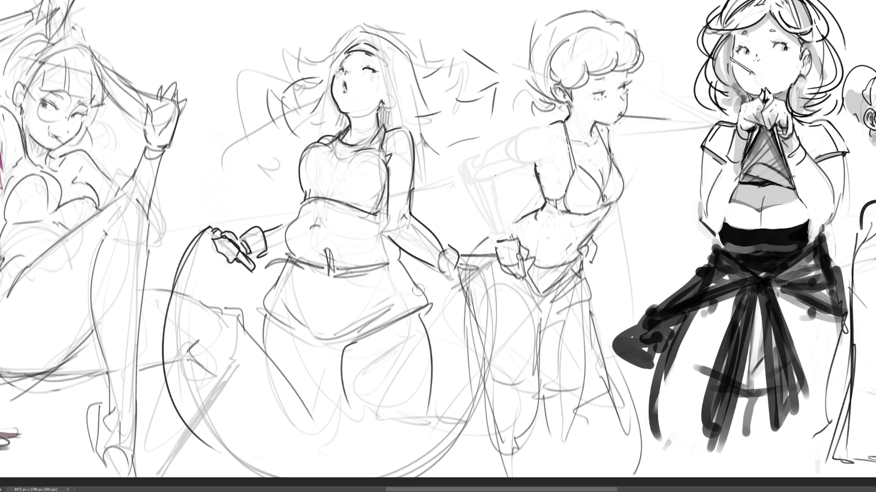
mouse_move(418, 291)
left_mouse_down()
mouse_move(430, 294)
mouse_move(424, 313)
left_mouse_up()
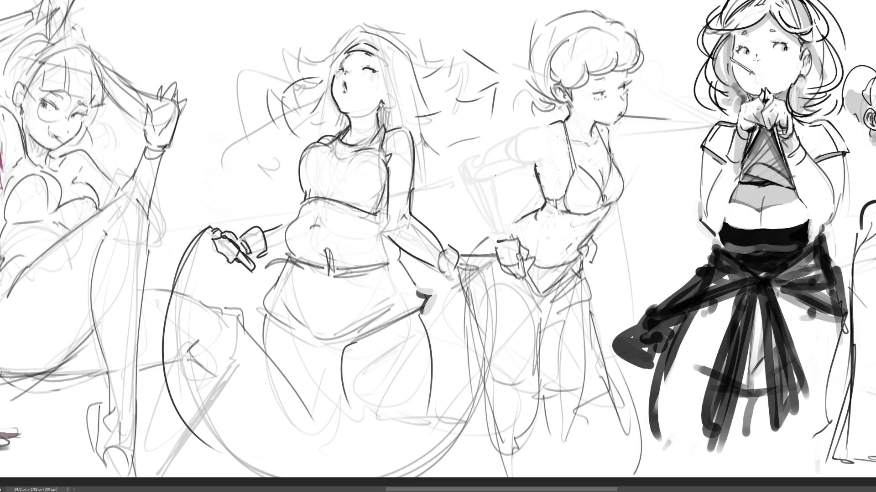
Zoom out to show the full row of figure studies, then zoom in one level.
scroll(474, 251, "down", 5)
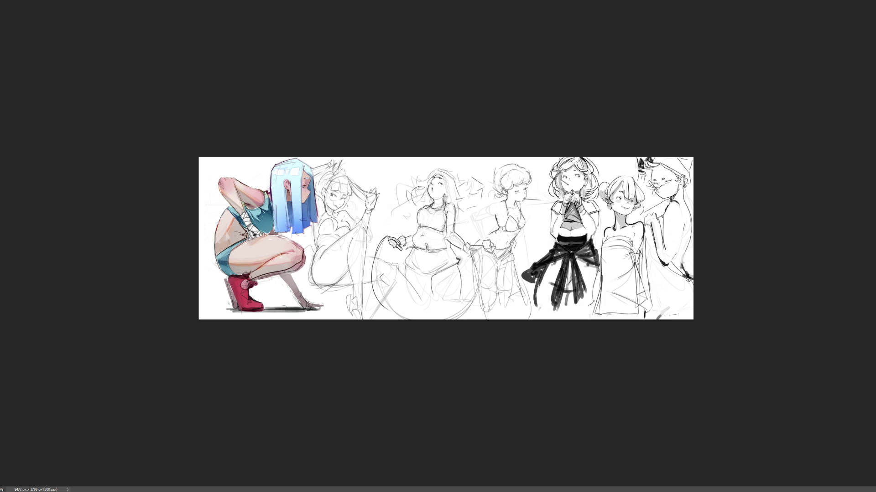
key("ctrl+plus")
key("ctrl+plus")
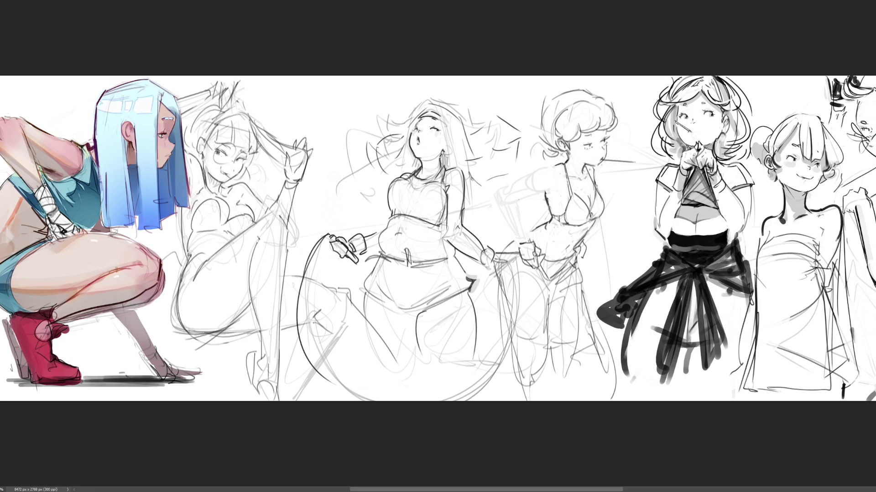
Darken a figure's arm line and sketch looping jump-rope arcs around the central figure.
left_click_drag(447, 230, 480, 264)
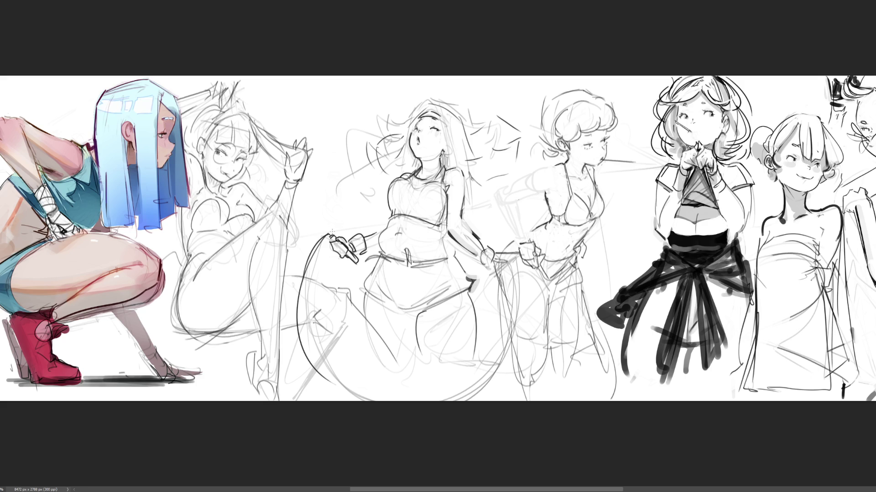
mouse_move(321, 228)
left_mouse_down()
mouse_move(315, 145)
mouse_move(493, 98)
mouse_move(499, 347)
left_mouse_up()
mouse_move(345, 239)
left_mouse_down()
mouse_move(309, 223)
mouse_move(433, 91)
mouse_move(472, 119)
left_mouse_up()
mouse_move(304, 254)
left_mouse_down()
mouse_move(409, 206)
mouse_move(523, 235)
left_mouse_up()
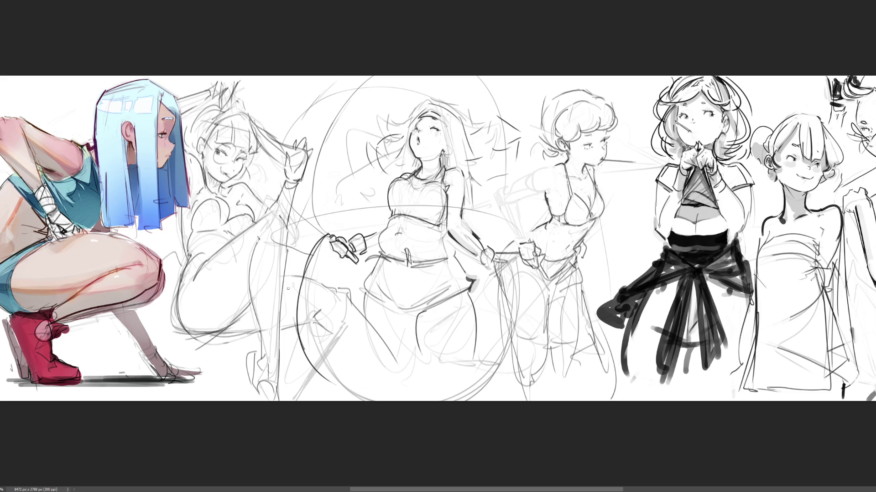
Darken the fourth sketch's leg lines, undoing the last stroke.
left_click_drag(481, 395, 503, 324)
left_click_drag(517, 335, 520, 260)
key("ctrl+z")
key("ctrl+z")
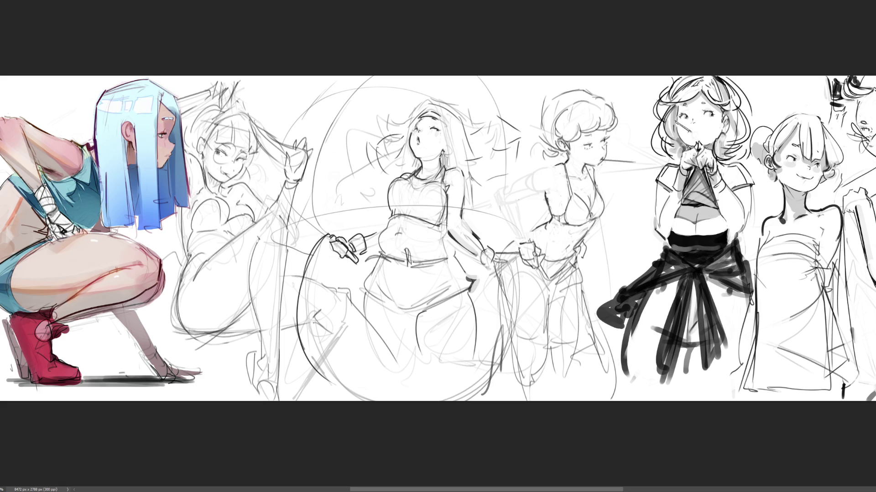
Shift the pencil sketch layer slightly right, commit the move, and zoom back in.
scroll(438, 238, "down", 5)
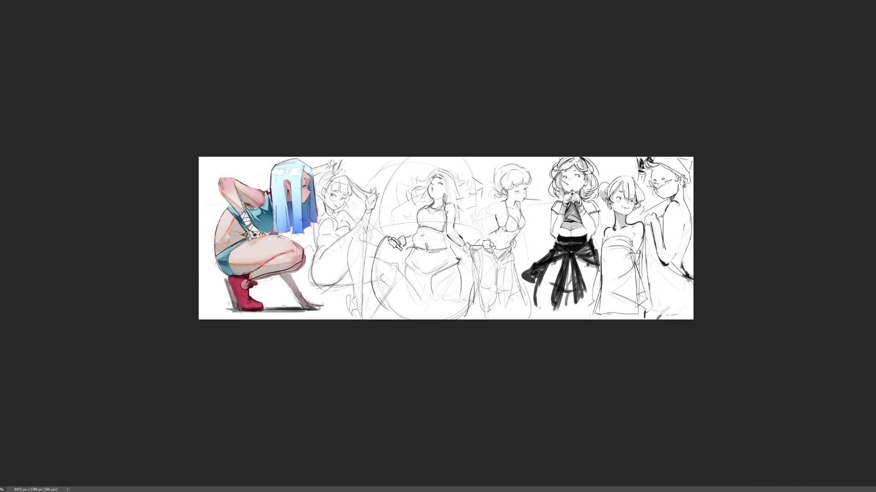
left_click_drag(532, 274, 508, 255)
key("Return")
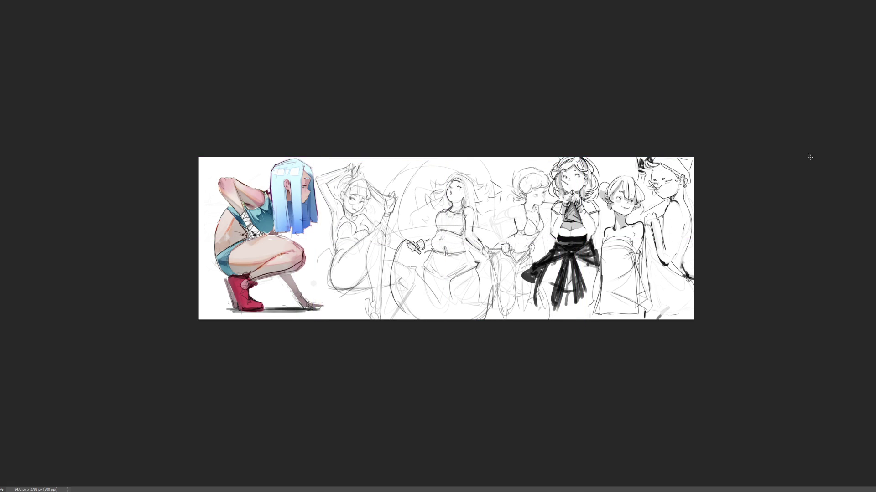
scroll(304, 240, "up", 5)
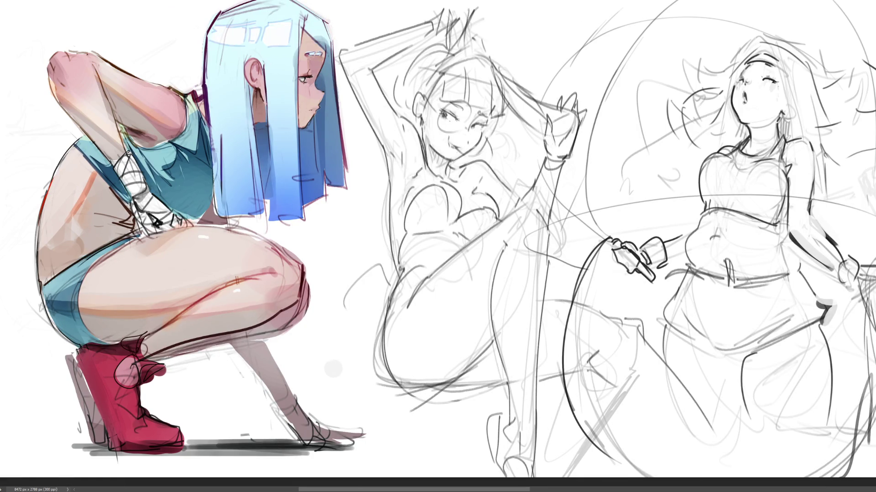
Darken the raised-arms figure's lower leg and shoe lines, redrawing the curves at the shoe bottom.
left_click_drag(519, 455, 534, 462)
left_click_drag(504, 437, 520, 454)
mouse_move(505, 417)
left_mouse_down()
mouse_move(504, 431)
mouse_move(489, 417)
mouse_move(498, 464)
mouse_move(507, 478)
mouse_move(533, 462)
mouse_move(537, 478)
left_mouse_up()
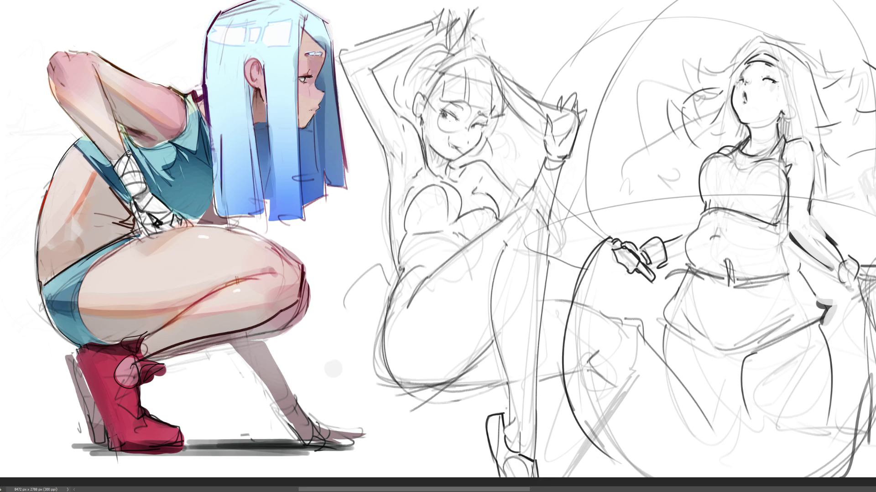
left_click_drag(508, 415, 515, 435)
mouse_move(511, 395)
left_mouse_down()
mouse_move(508, 418)
mouse_move(520, 417)
left_mouse_up()
key("ctrl+z")
key("ctrl+z")
left_click_drag(510, 380, 511, 416)
mouse_move(538, 382)
left_mouse_down()
mouse_move(535, 454)
mouse_move(520, 460)
mouse_move(529, 478)
mouse_move(510, 461)
left_mouse_up()
key("ctrl+z")
key("ctrl+z")
key("ctrl+z")
mouse_move(506, 469)
left_mouse_down()
mouse_move(528, 461)
mouse_move(518, 478)
mouse_move(530, 465)
mouse_move(564, 466)
left_mouse_up()
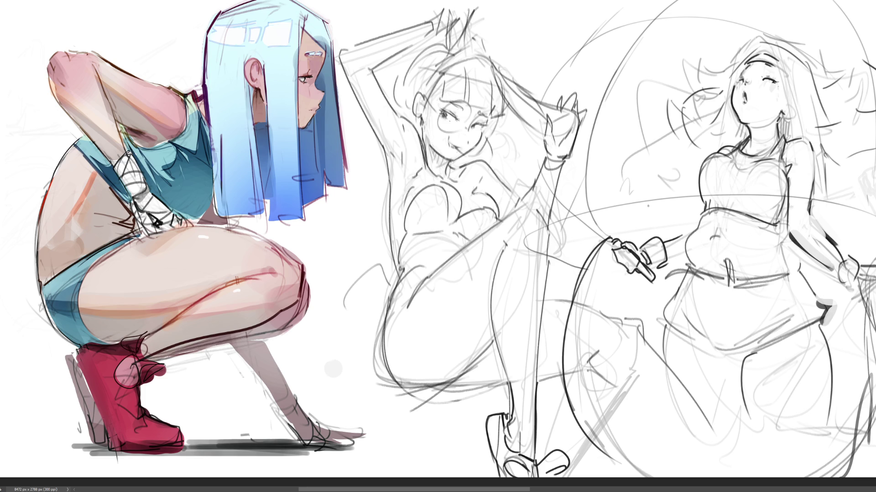
Darken the long leg line down from the hip, redrawing it several times for a cleaner curve.
mouse_move(502, 241)
left_mouse_down()
mouse_move(492, 301)
mouse_move(511, 413)
left_mouse_up()
mouse_move(523, 205)
left_mouse_down()
mouse_move(545, 220)
mouse_move(548, 261)
left_mouse_up()
key("ctrl+z")
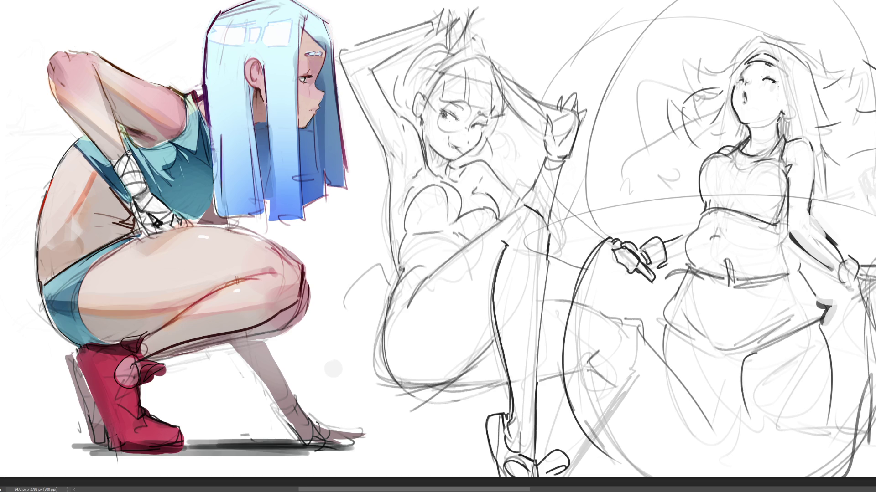
left_click_drag(547, 258, 538, 402)
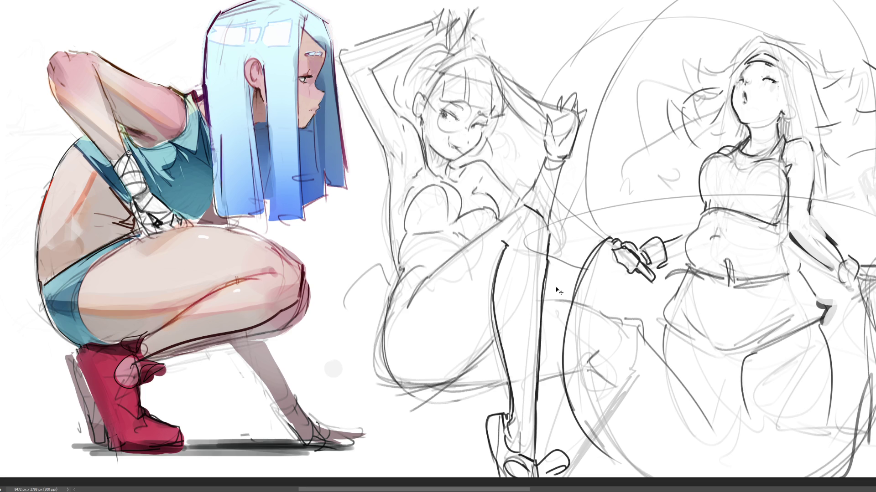
key("ctrl+z")
left_click_drag(548, 257, 538, 383)
key("ctrl+z")
left_click_drag(547, 256, 531, 406)
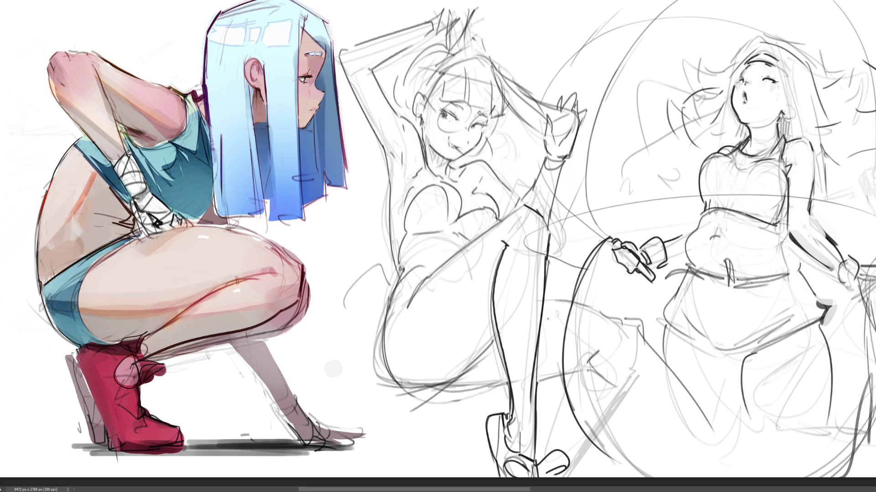
key("ctrl+z")
left_click_drag(547, 259, 535, 396)
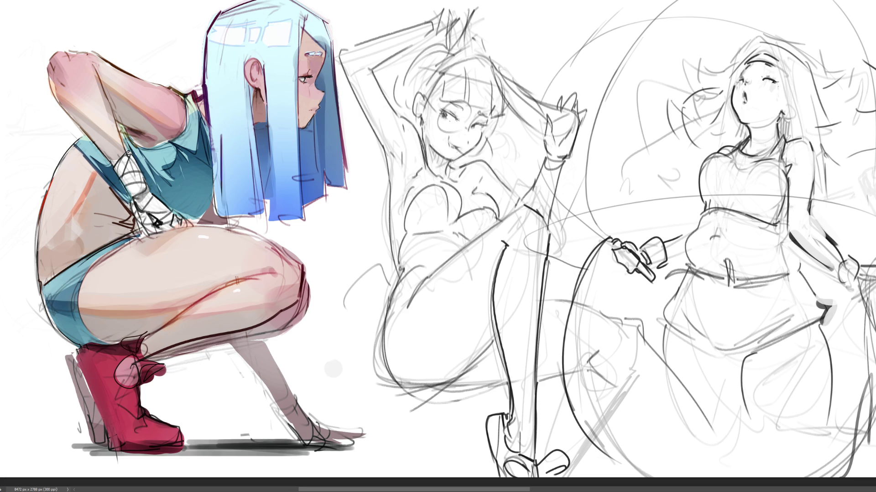
Draw the diagonal thigh line after trial strokes, then arc over the hip and darken the raised arm.
left_click_drag(523, 205, 484, 233)
key("ctrl+z")
left_click_drag(516, 208, 437, 269)
key("ctrl+z")
left_click_drag(522, 206, 423, 283)
key("ctrl+z")
left_click_drag(513, 213, 413, 291)
mouse_move(419, 284)
left_mouse_down()
mouse_move(410, 300)
mouse_move(392, 291)
mouse_move(383, 339)
mouse_move(412, 390)
mouse_move(424, 392)
left_mouse_up()
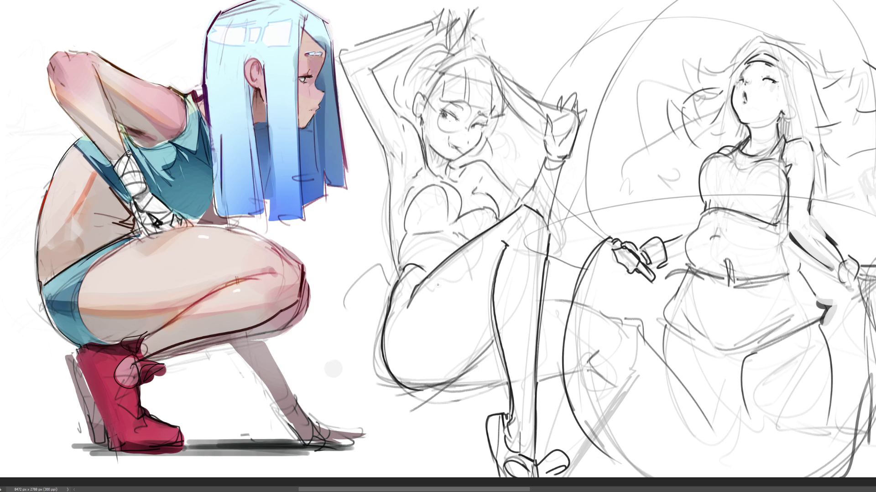
mouse_move(402, 269)
left_mouse_down()
mouse_move(429, 272)
mouse_move(410, 230)
left_mouse_up()
left_click_drag(384, 148, 399, 262)
Try a torso stroke, a thick leg outline and a dark dab, undoing each one.
mouse_move(403, 203)
left_mouse_down()
mouse_move(410, 210)
mouse_move(398, 262)
left_mouse_up()
key("ctrl+z")
key("ctrl+z")
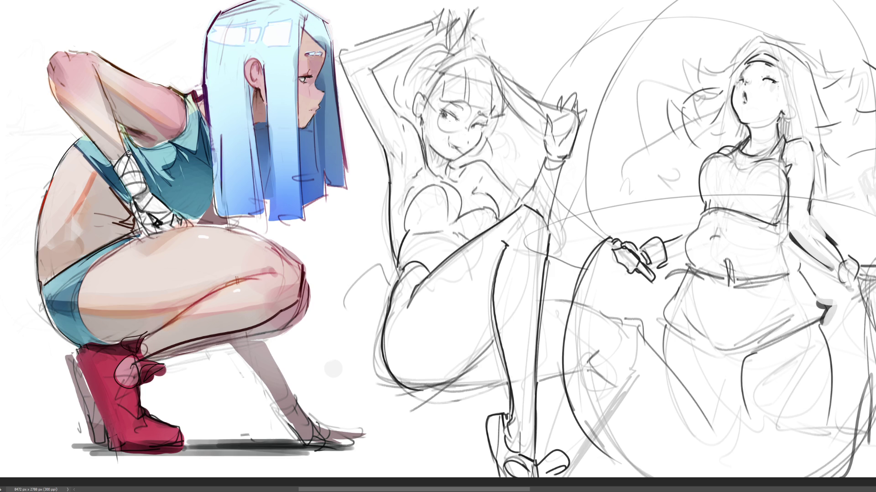
mouse_move(388, 328)
left_mouse_down()
mouse_move(392, 376)
mouse_move(406, 380)
left_mouse_up()
key("ctrl+z")
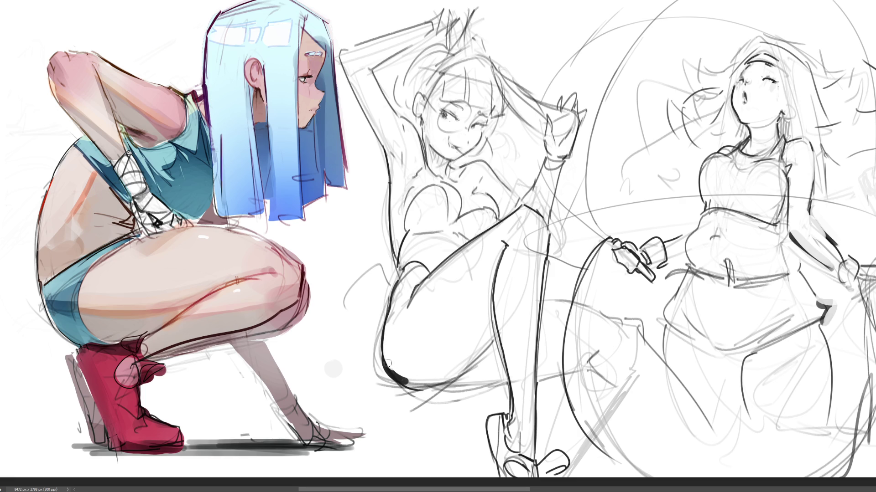
key("ctrl+z")
key("ctrl+z")
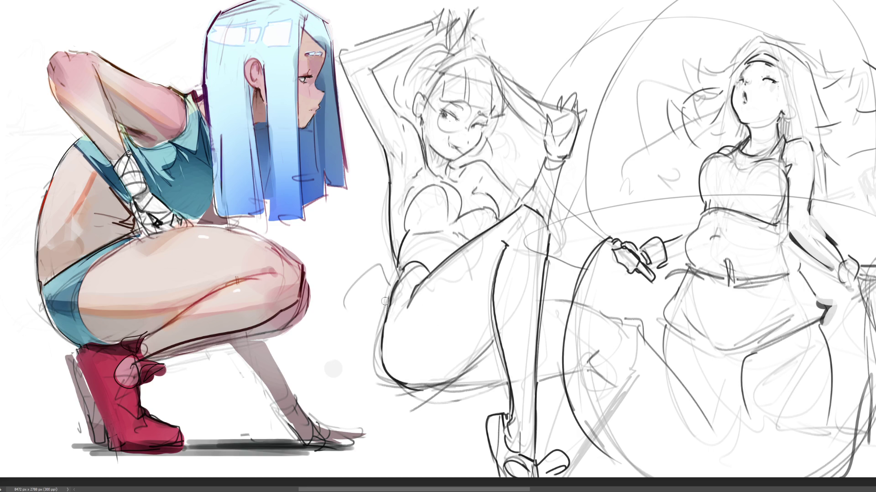
left_click_drag(384, 306, 384, 313)
key("ctrl+z")
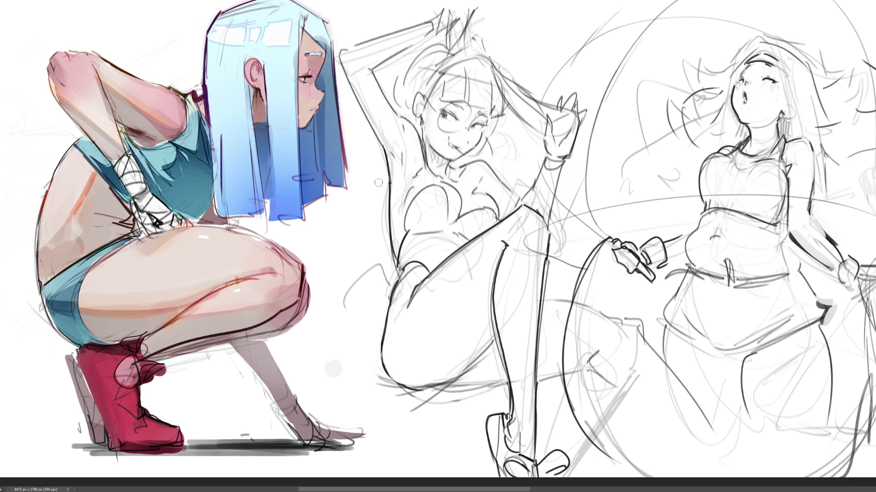
Redraw the left torso contour as a lighter line and extend it downward.
mouse_move(378, 181)
left_mouse_down()
mouse_move(386, 240)
mouse_move(386, 228)
left_mouse_up()
left_click_drag(383, 176, 386, 246)
key("ctrl+z")
key("ctrl+z")
left_click_drag(395, 188, 397, 228)
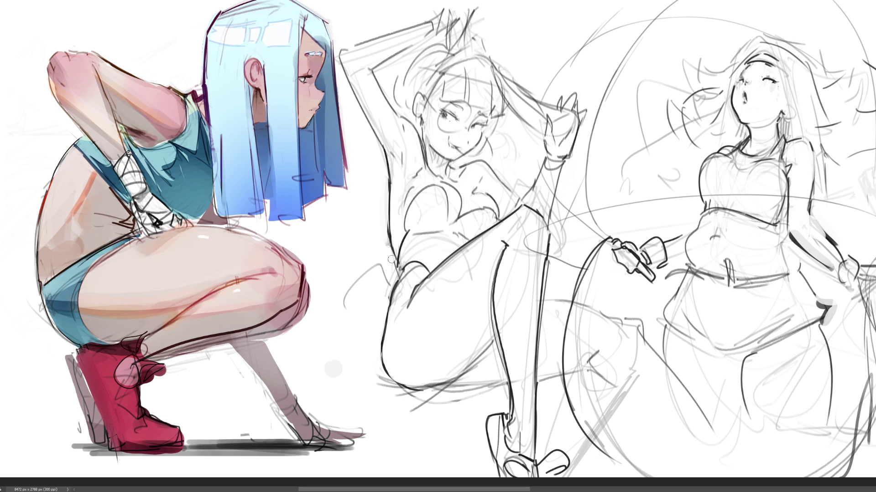
left_click_drag(395, 264, 396, 273)
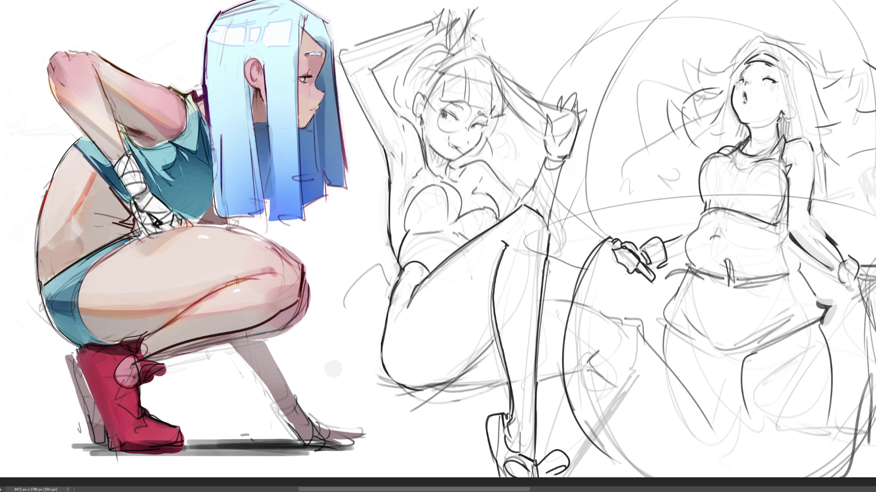
Scroll the canvas right and zoom out until the whole strip of figure sketches fits.
scroll(437, 240, "right", 10)
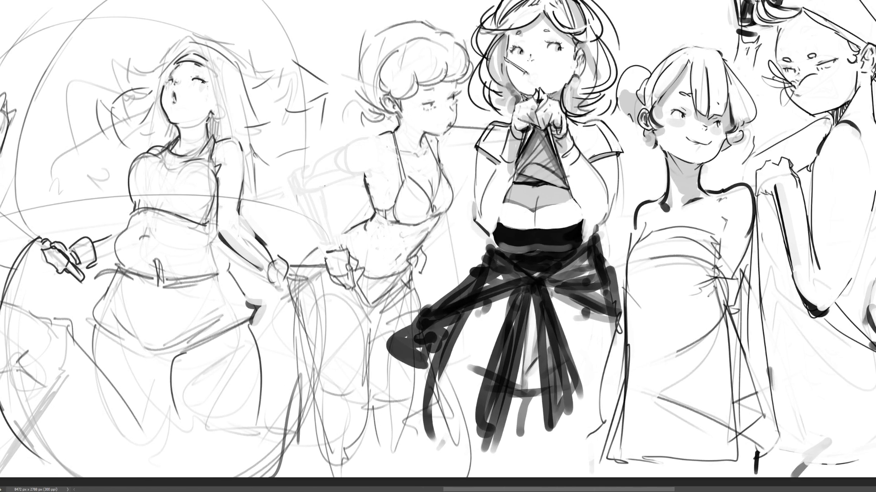
key("ctrl+minus")
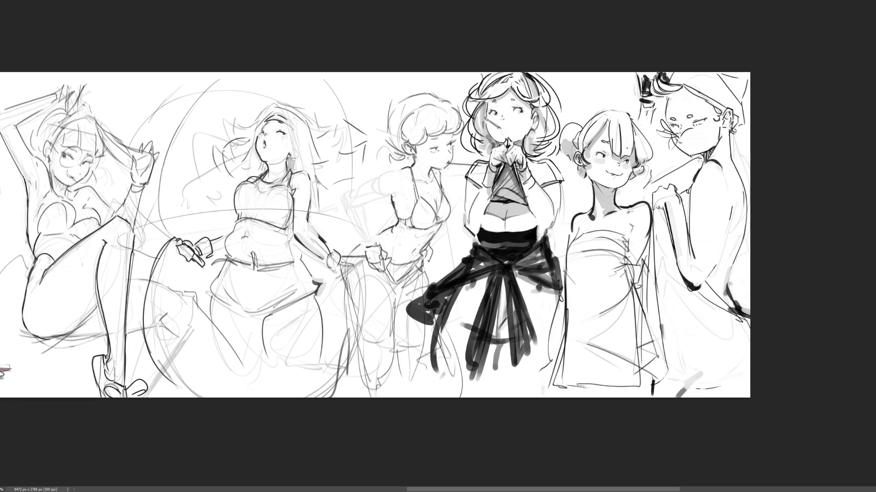
Darken the rightmost figure's jaw and neck, dot an earring by her ear, then toggle the overlay sketches.
left_click_drag(689, 156, 719, 136)
left_click_drag(705, 159, 699, 158)
left_click_drag(720, 128, 723, 133)
left_click_drag(718, 153, 714, 159)
key("ctrl+z")
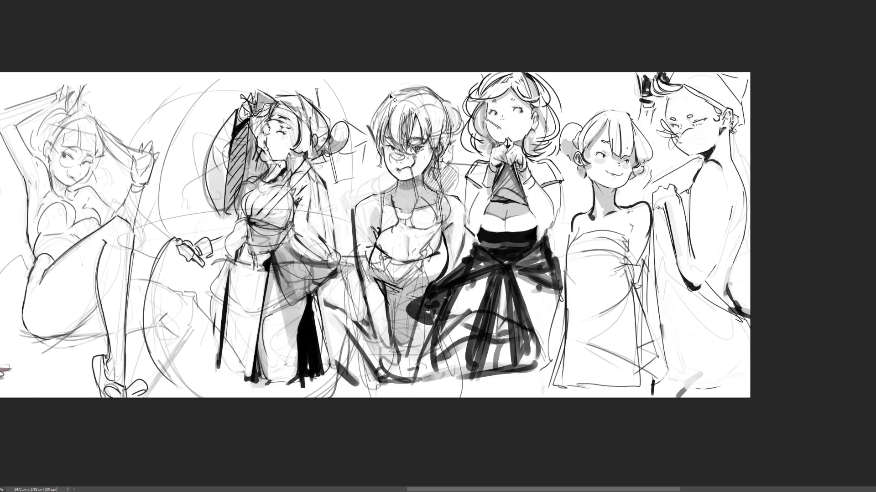
key("ctrl+z")
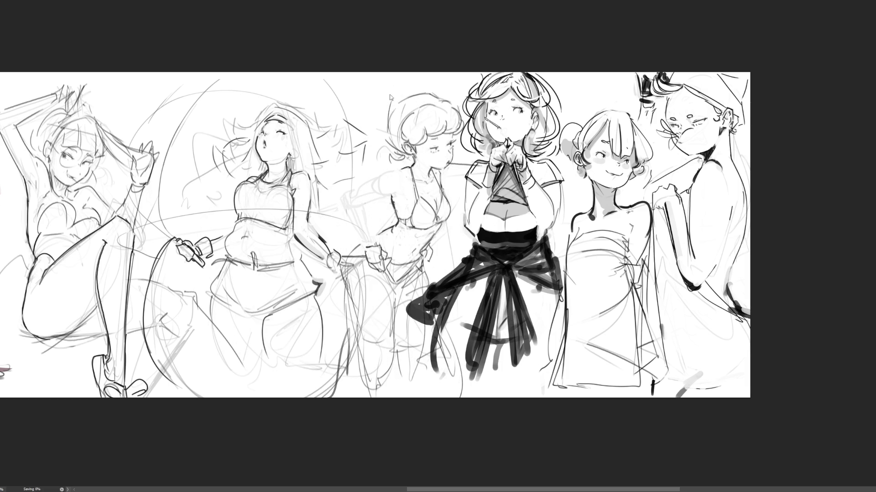
Flip the sketch sheet horizontally, then zoom in on the left-side figure studies.
key("ctrl+z")
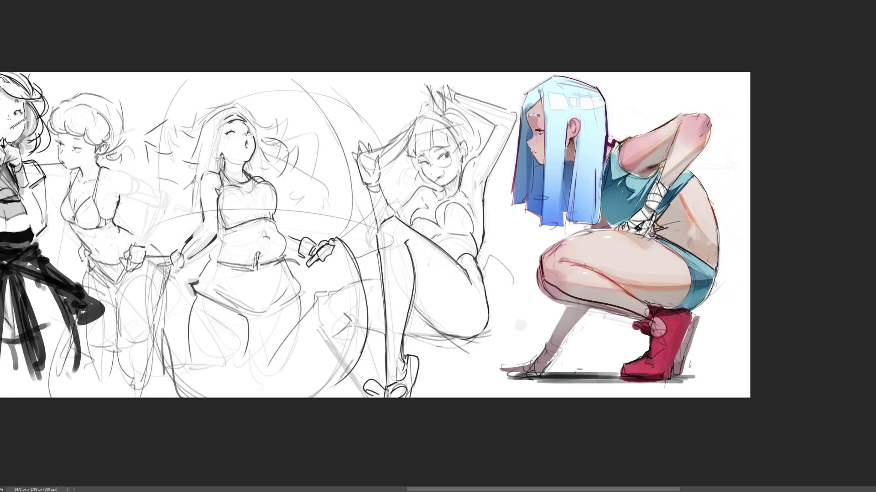
scroll(453, 202, "up", 2)
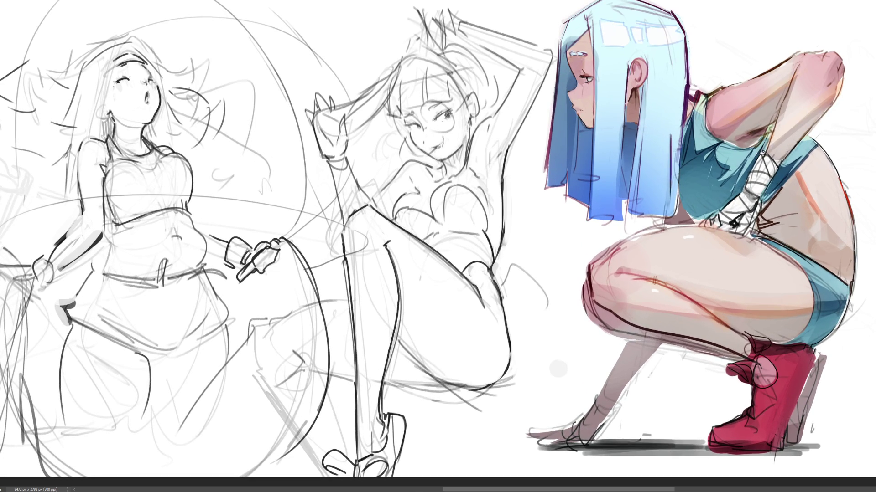
scroll(438, 246, "left", 10)
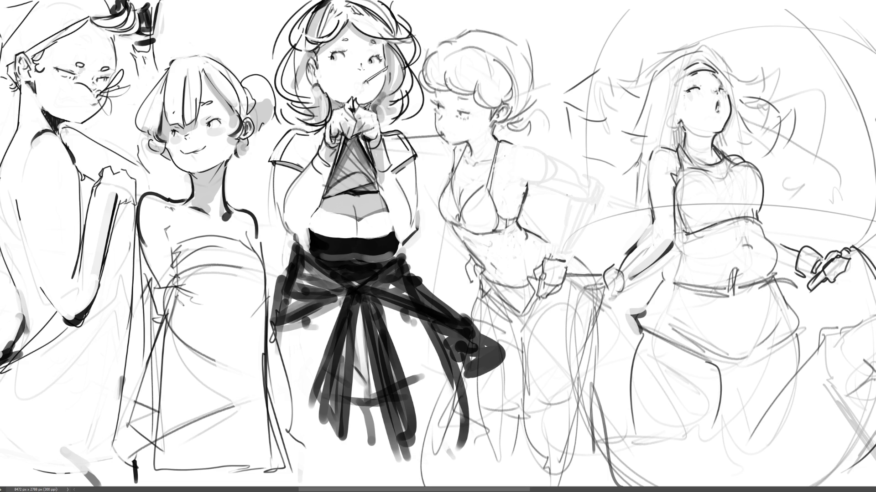
Erase shading on the leftmost figure's shoulder and undo the long trial strokes over her.
mouse_move(37, 140)
left_mouse_down()
mouse_move(30, 156)
mouse_move(60, 131)
mouse_move(68, 316)
mouse_move(97, 315)
left_mouse_up()
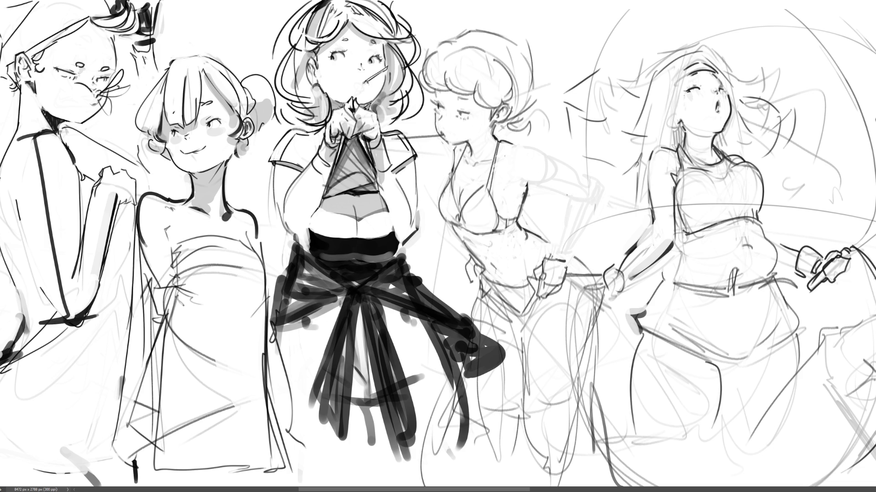
key("ctrl+z")
key("ctrl+z")
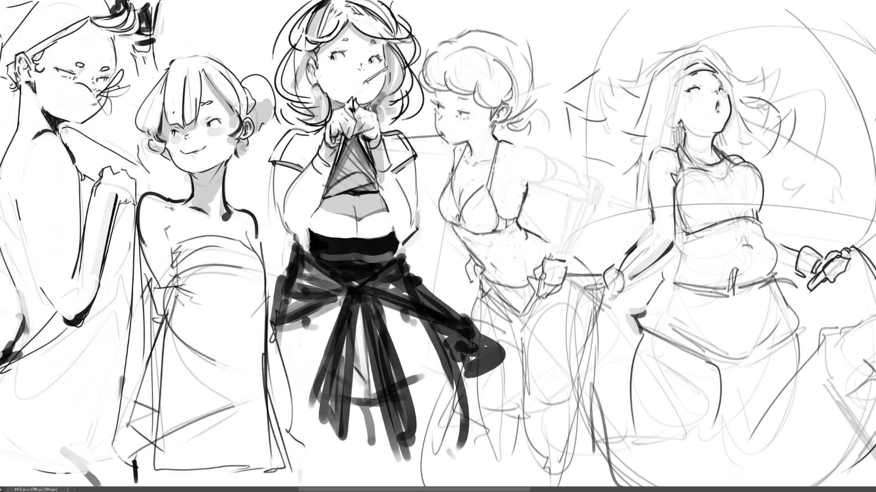
Ink a darker shoulder curve and arm outline on the bikini figure.
mouse_move(512, 144)
left_mouse_down()
mouse_move(551, 161)
mouse_move(526, 182)
mouse_move(526, 193)
left_mouse_up()
key("ctrl+z")
key("ctrl+z")
left_click_drag(510, 158, 517, 163)
left_click_drag(527, 192, 533, 181)
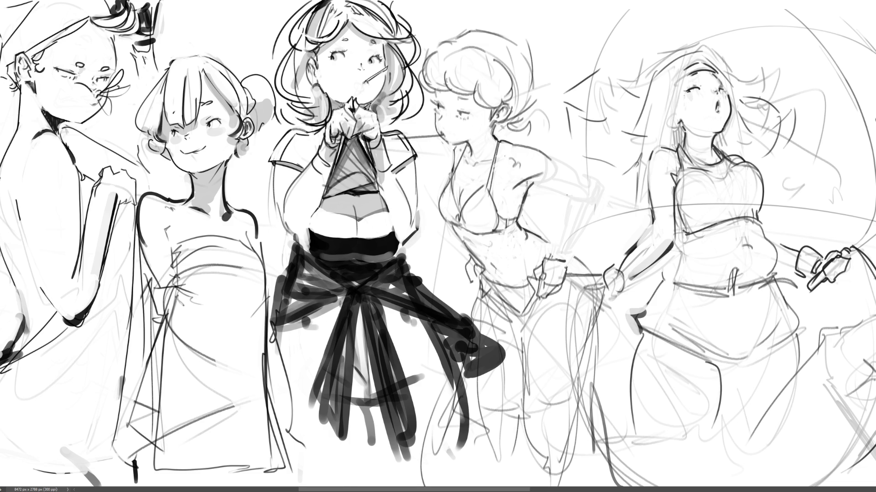
mouse_move(527, 178)
left_mouse_down()
mouse_move(551, 184)
mouse_move(577, 173)
mouse_move(578, 193)
left_mouse_up()
mouse_move(580, 172)
left_mouse_down()
mouse_move(596, 203)
mouse_move(571, 200)
mouse_move(554, 253)
left_mouse_up()
key("ctrl+z")
Redraw the bikini figure's forearm bending down to her hip and add a wrist cuff.
key("ctrl+z")
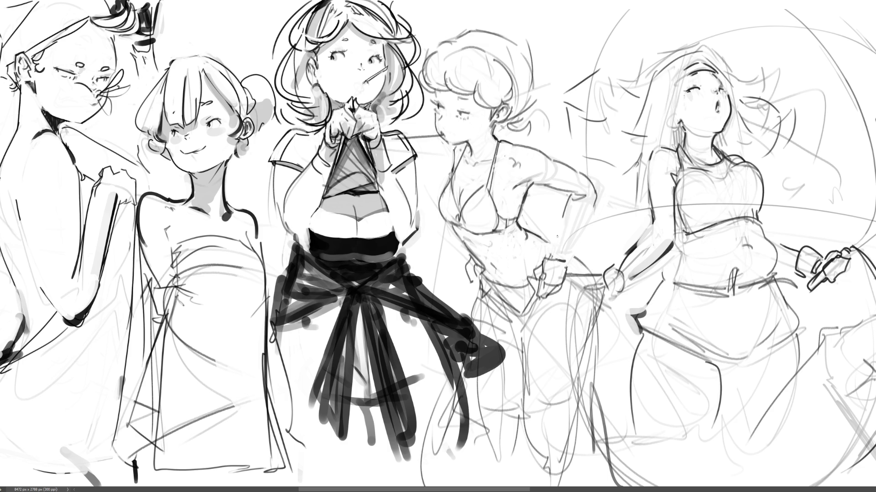
left_click_drag(564, 217, 546, 263)
key("ctrl+z")
left_click_drag(572, 192, 552, 252)
left_click_drag(596, 201, 561, 257)
key("ctrl+z")
left_click_drag(596, 202, 567, 256)
key("ctrl+z")
left_click_drag(595, 205, 565, 260)
left_click_drag(563, 259, 564, 280)
Darken the left edge of the long-haired girl's head and add a hair strand by her face.
mouse_move(689, 65)
left_mouse_down()
mouse_move(670, 115)
mouse_move(648, 122)
left_mouse_up()
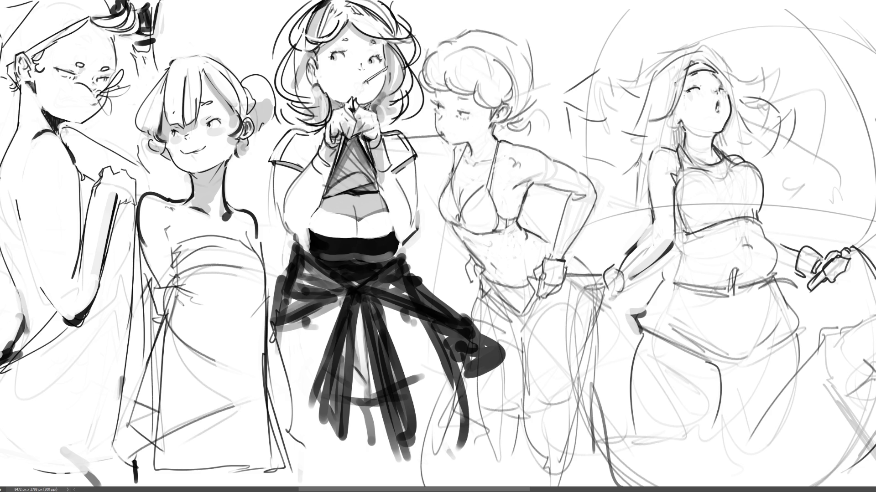
left_click_drag(675, 84, 660, 143)
left_click_drag(680, 107, 679, 112)
Add pencil lines under the eye and along the cheek, and erase part of the earring to shrink it.
mouse_move(696, 93)
left_mouse_down()
mouse_move(698, 113)
mouse_move(725, 112)
mouse_move(717, 143)
left_mouse_up()
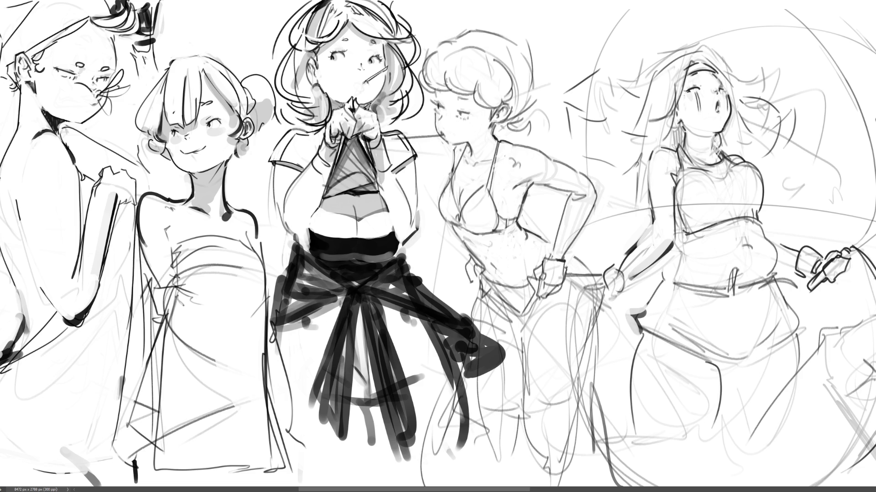
left_click_drag(717, 138, 718, 155)
key("ctrl+z")
key("ctrl+y")
Sketch dark wavy strands across the long-haired girl's hair, removing the last few strokes.
mouse_move(705, 43)
left_mouse_down()
mouse_move(699, 49)
mouse_move(709, 69)
mouse_move(768, 58)
left_mouse_up()
left_click_drag(763, 67, 764, 94)
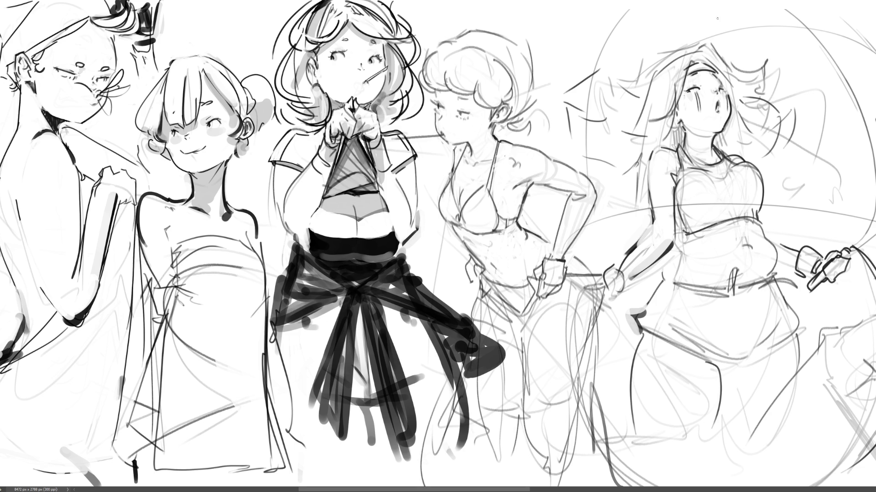
left_click_drag(682, 49, 641, 79)
mouse_move(638, 76)
left_mouse_down()
mouse_move(616, 89)
mouse_move(616, 105)
left_mouse_up()
mouse_move(617, 66)
left_mouse_down()
mouse_move(607, 103)
mouse_move(587, 101)
left_mouse_up()
left_click_drag(588, 79, 578, 94)
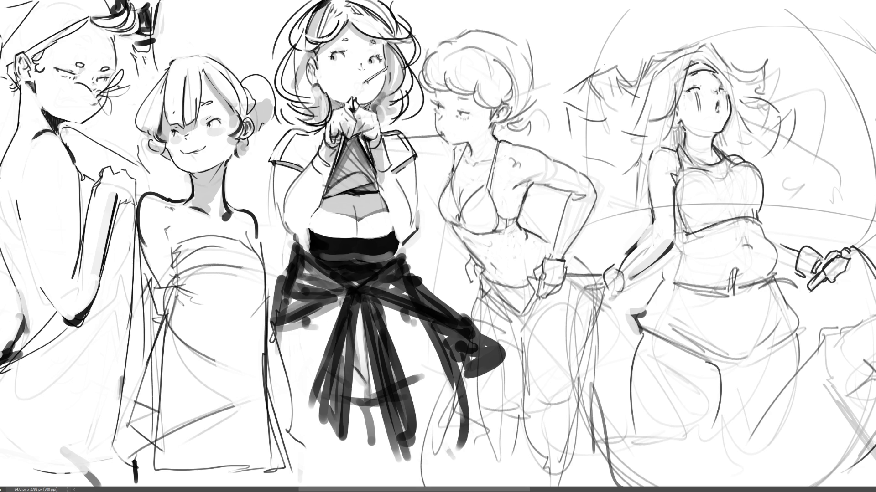
key("ctrl+z")
key("ctrl+z")
key("ctrl+z")
key("ctrl+z")
key("ctrl+z")
key("ctrl+z")
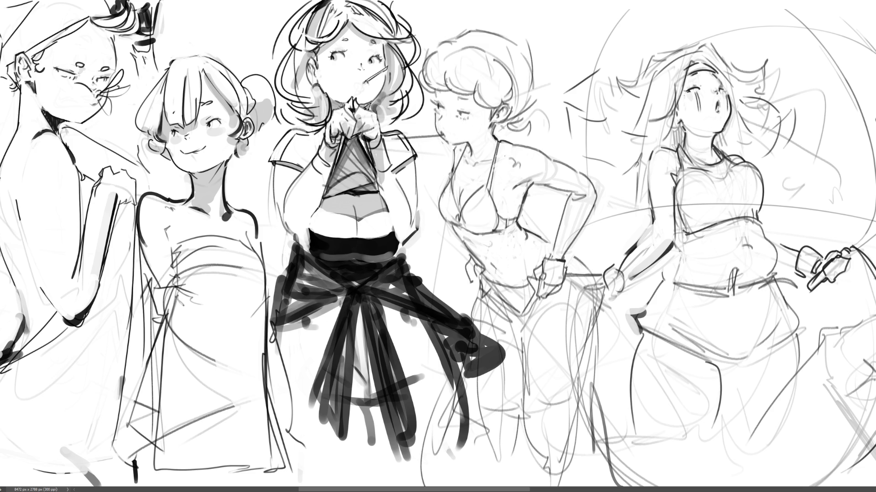
Darken the right figure's underbust, torso edge, waist and hip contours.
left_click_drag(674, 242, 706, 228)
mouse_move(675, 204)
left_mouse_down()
mouse_move(678, 229)
mouse_move(757, 218)
left_mouse_up()
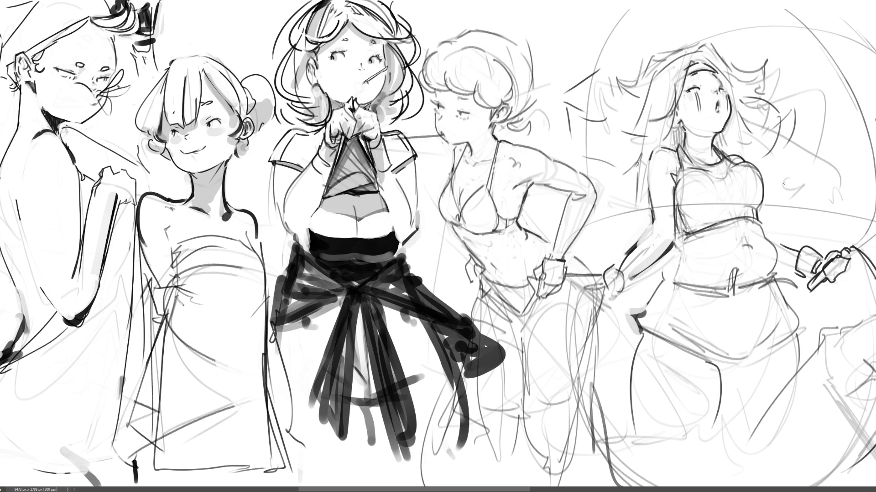
left_click_drag(764, 222, 765, 237)
left_click_drag(679, 238, 662, 271)
left_click_drag(665, 282, 652, 318)
left_click_drag(670, 290, 650, 323)
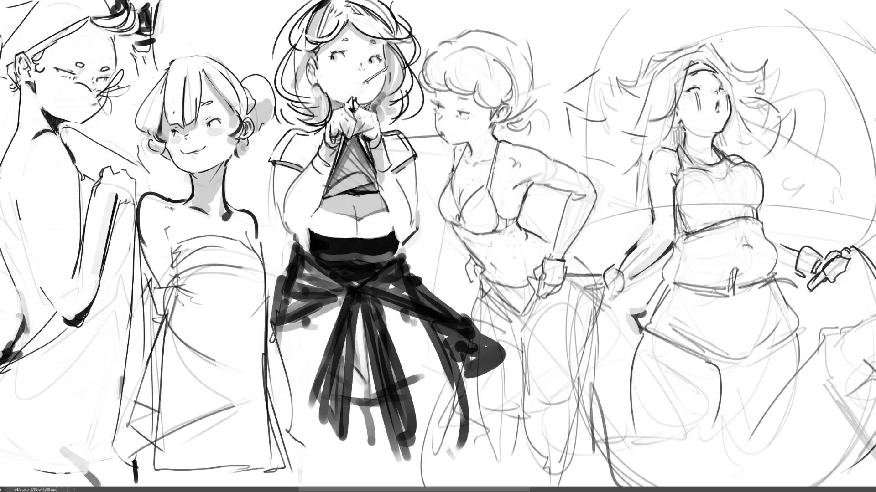
Enlarge the brush and retouch short strokes beside the ponytail girl's eye, undoing two trial marks.
key("bracketright")
mouse_move(696, 97)
left_mouse_down()
mouse_move(697, 110)
mouse_move(698, 98)
left_mouse_up()
left_click_drag(687, 93, 687, 114)
left_click_drag(733, 91, 706, 85)
key("ctrl+z")
key("ctrl+z")
key("ctrl+z")
mouse_move(699, 93)
left_mouse_down()
mouse_move(703, 88)
mouse_move(666, 80)
mouse_move(730, 87)
left_mouse_up()
key("ctrl+z")
key("ctrl+z")
scroll(438, 247, "right", 10)
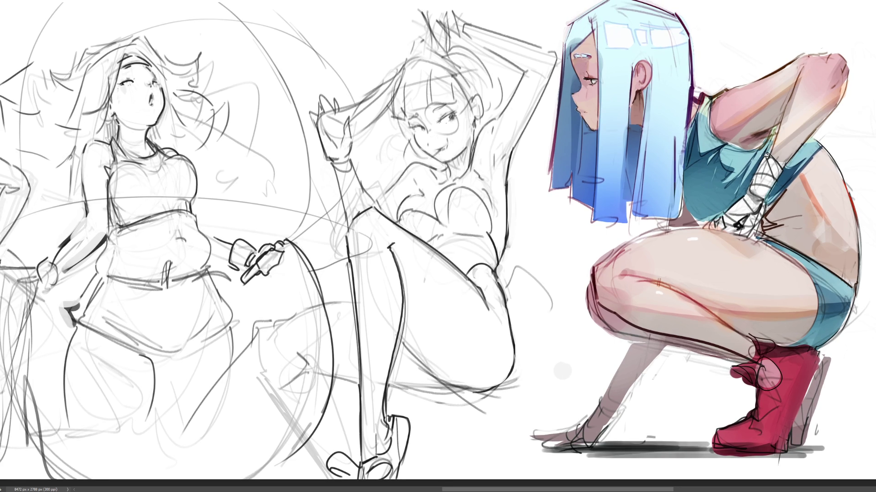
scroll(438, 246, "left", 10)
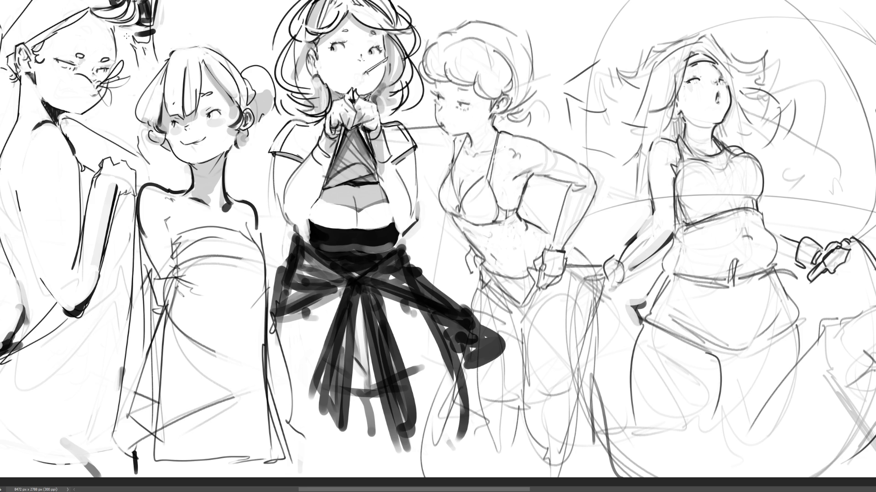
Draw a red vertical guide over the leftmost girl's head with ticks at head top and chin.
left_click_drag(81, 3, 59, 108)
key("ctrl+z")
left_click_drag(99, 18, 85, 100)
left_click_drag(64, 8, 113, 16)
left_click_drag(29, 110, 100, 116)
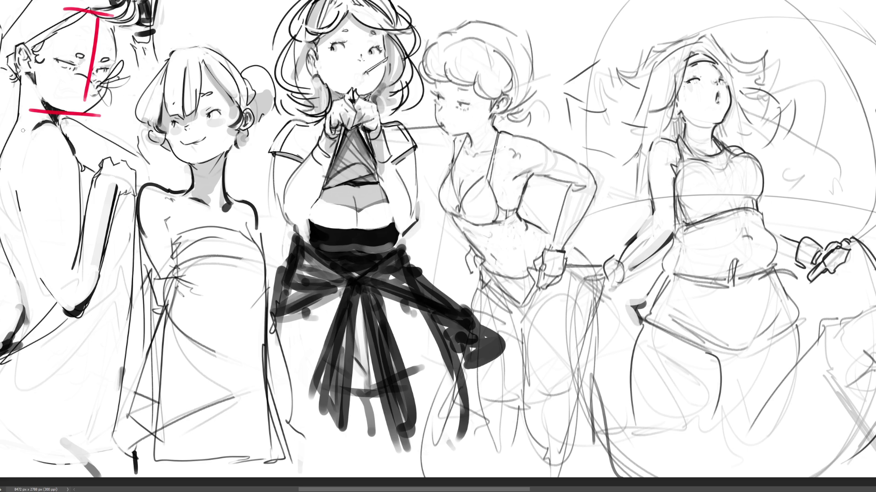
Add red ticks for the face midpoint and each head length down her torso.
mouse_move(23, 131)
left_mouse_down()
mouse_move(70, 124)
mouse_move(59, 218)
mouse_move(88, 214)
left_mouse_up()
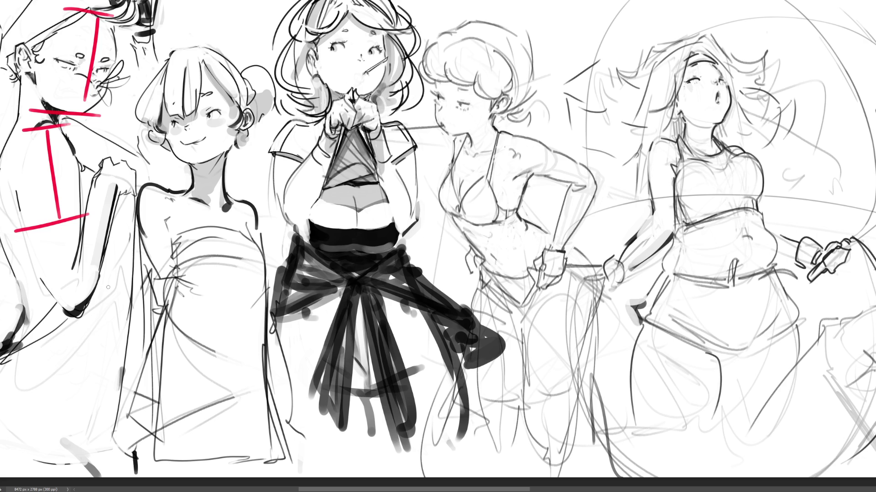
key("ctrl+z")
left_click_drag(31, 191, 72, 181)
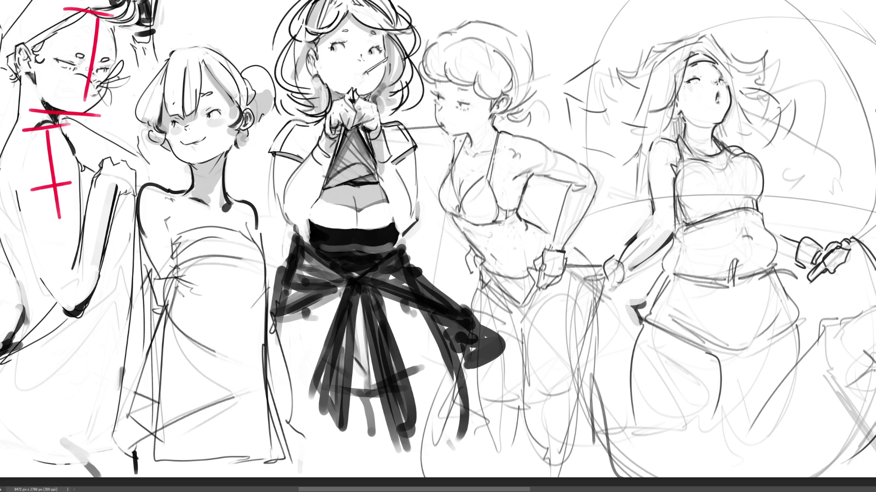
left_click_drag(78, 67, 103, 71)
left_click_drag(36, 247, 90, 232)
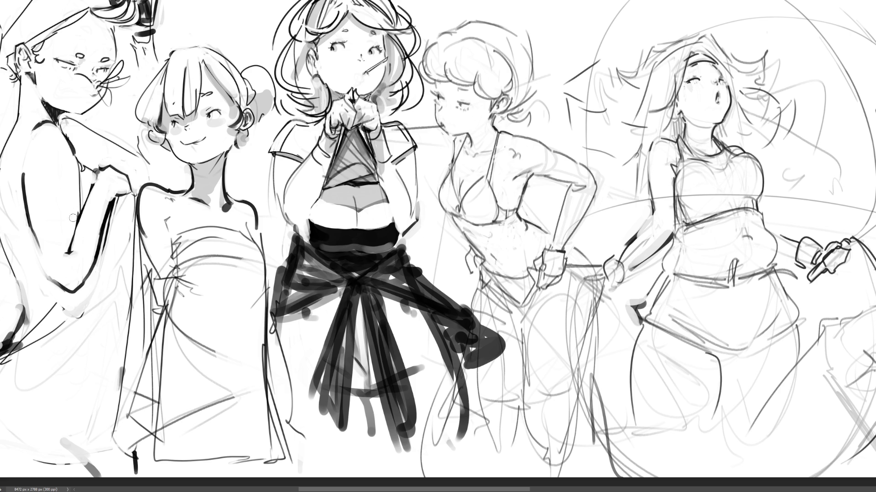
Darken the leftmost girl's arm line, shoulder outline and the marks near her ear.
left_click_drag(77, 173, 74, 219)
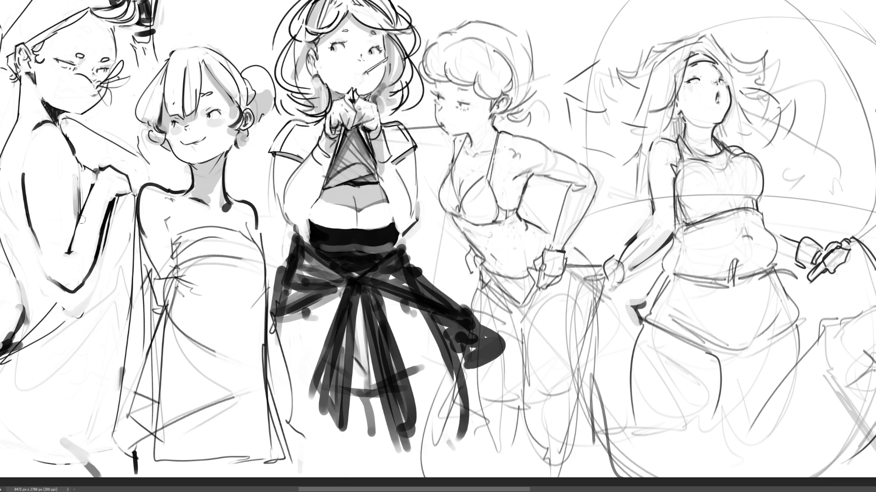
mouse_move(74, 171)
left_mouse_down()
mouse_move(76, 191)
mouse_move(75, 164)
mouse_move(69, 175)
left_mouse_up()
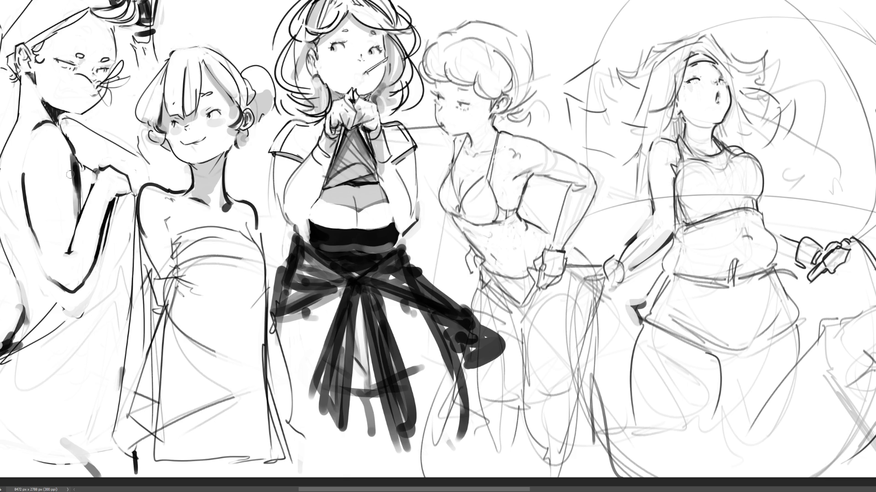
mouse_move(66, 125)
left_mouse_down()
mouse_move(34, 134)
mouse_move(65, 124)
mouse_move(48, 119)
mouse_move(25, 131)
left_mouse_up()
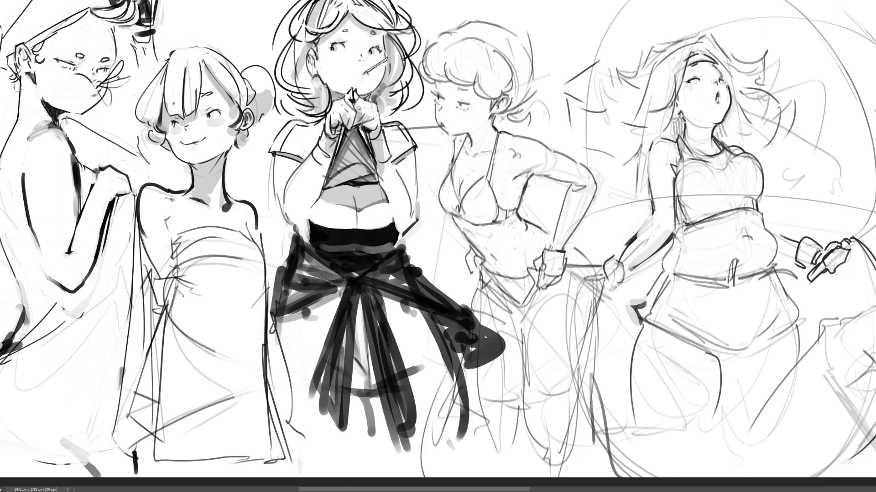
mouse_move(14, 81)
left_mouse_down()
mouse_move(17, 89)
mouse_move(25, 76)
mouse_move(23, 95)
mouse_move(19, 84)
left_mouse_up()
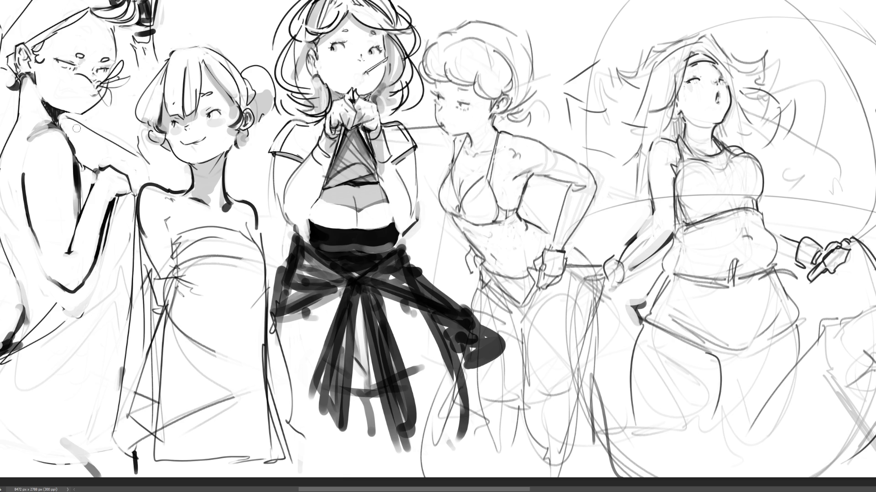
Draw a dark line across the leftmost girl's neck and shoulder, discarding its extension.
left_click_drag(68, 119, 92, 129)
left_click(84, 159)
left_click(85, 158)
left_click_drag(73, 119, 131, 145)
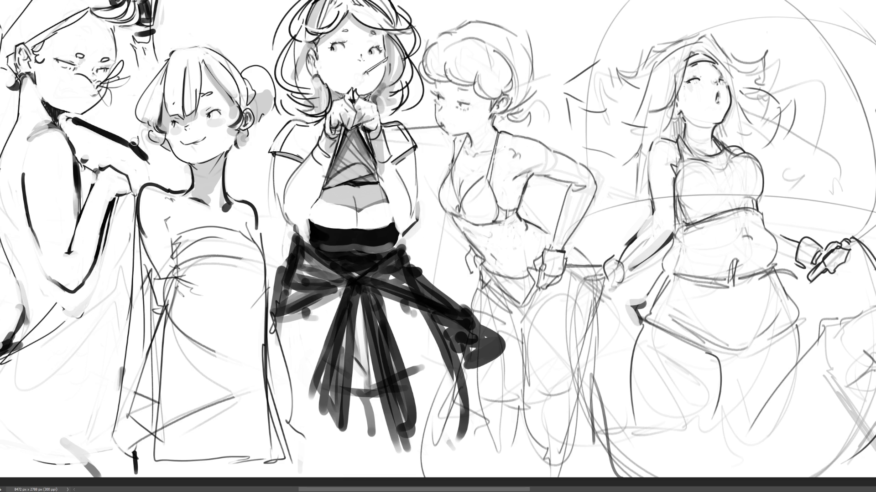
left_click_drag(132, 142, 148, 160)
key("ctrl+z")
Sketch a light stroke down the raised arm, then undo it along with the dark hair strokes.
left_click_drag(132, 42, 132, 133)
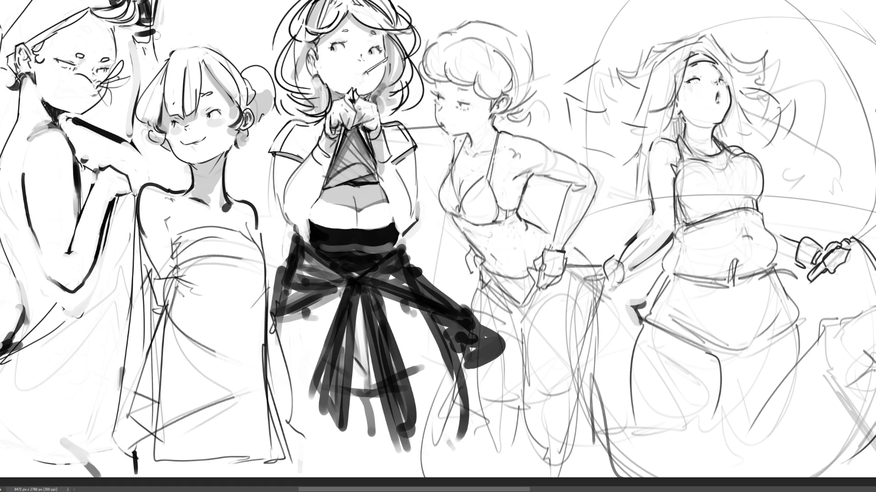
key("ctrl+z")
key("ctrl+z")
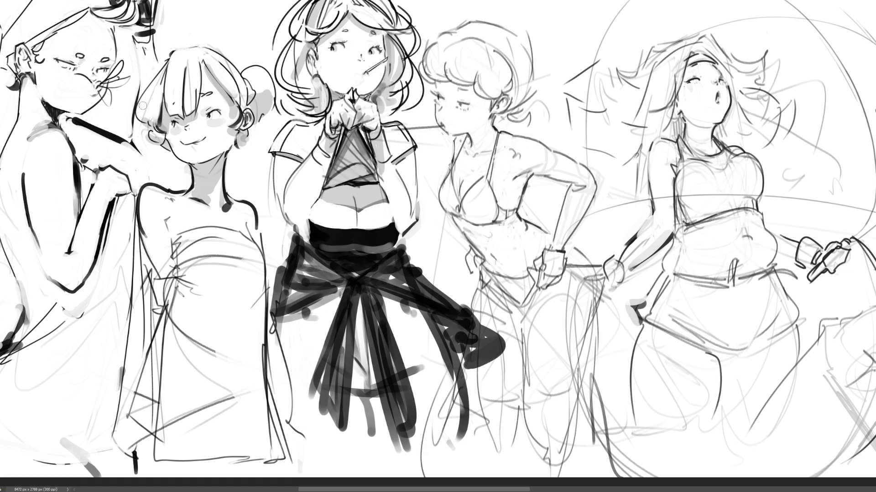
key("ctrl+z")
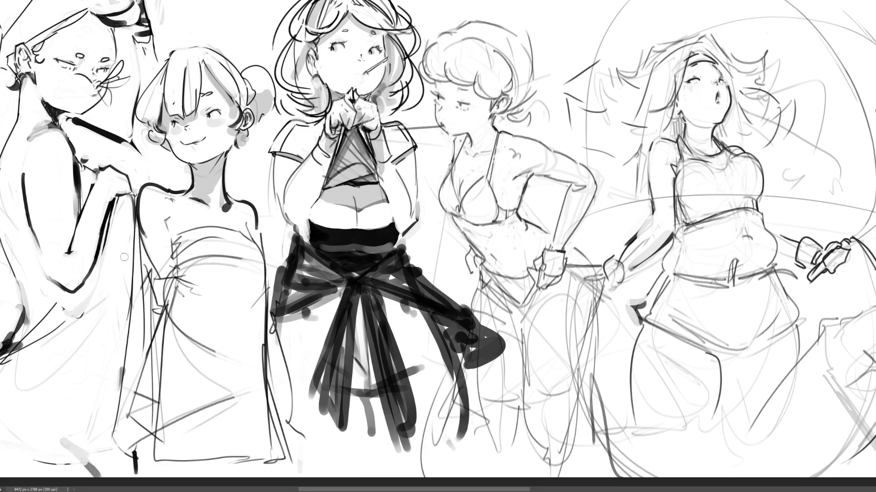
Add a grey stroke along the leftmost girl's side and a dark mark at her neck.
left_click_drag(129, 247, 125, 305)
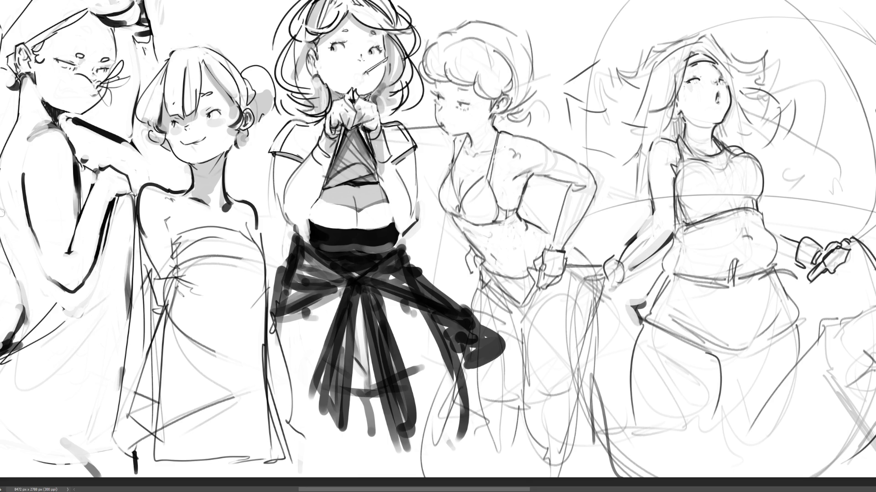
left_click_drag(2, 228, 19, 292)
key("ctrl+z")
key("ctrl+z")
mouse_move(60, 120)
left_mouse_down()
mouse_move(96, 160)
mouse_move(105, 139)
mouse_move(130, 168)
mouse_move(160, 169)
mouse_move(137, 144)
mouse_move(143, 128)
mouse_move(153, 157)
mouse_move(139, 170)
mouse_move(164, 166)
mouse_move(161, 158)
left_mouse_up()
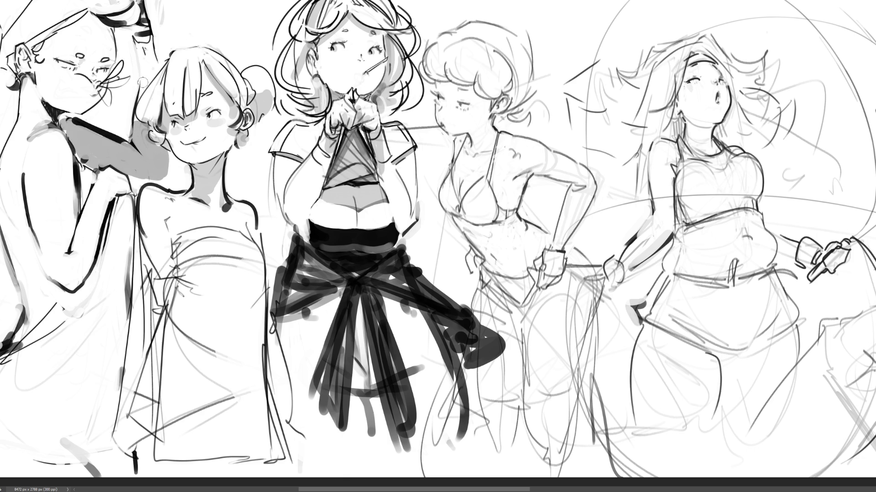
Rework the dark line across her arm and neck and trim the grey shading below the arm.
mouse_move(135, 36)
left_mouse_down()
mouse_move(155, 82)
mouse_move(153, 41)
mouse_move(136, 25)
left_mouse_up()
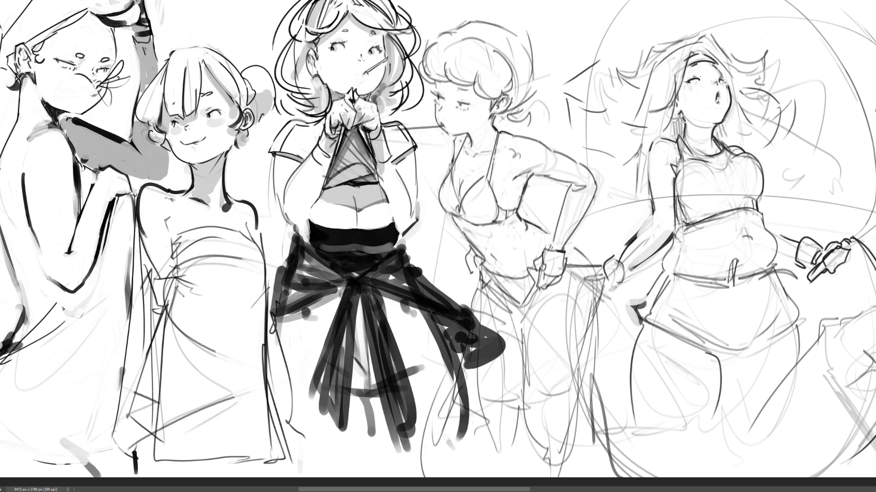
mouse_move(64, 117)
left_mouse_down()
mouse_move(123, 140)
mouse_move(99, 125)
mouse_move(121, 119)
left_mouse_up()
left_click_drag(88, 126, 145, 143)
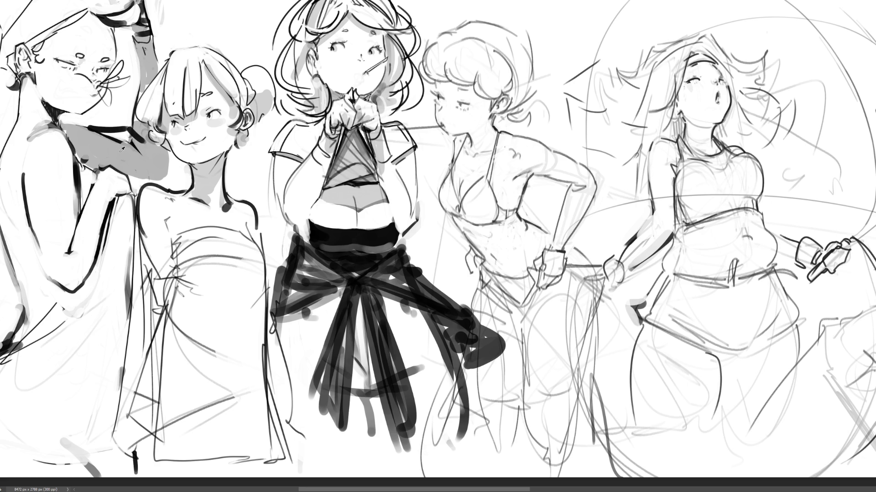
mouse_move(121, 148)
left_mouse_down()
mouse_move(102, 137)
mouse_move(137, 151)
mouse_move(146, 145)
left_mouse_up()
mouse_move(134, 176)
left_mouse_down()
mouse_move(162, 179)
mouse_move(146, 174)
mouse_move(160, 161)
left_mouse_up()
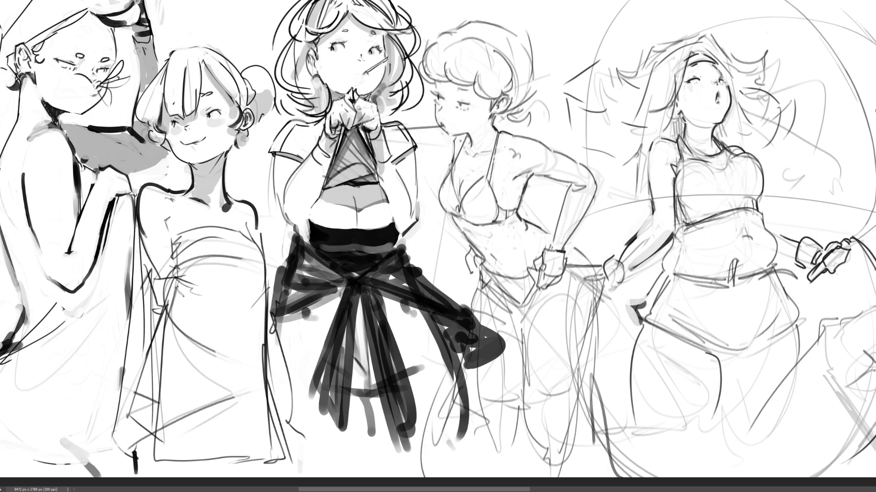
Shade the raised arm grey, lighten the choker line and soften the shoulder shadow edge.
left_click_drag(133, 46, 138, 79)
mouse_move(141, 34)
left_mouse_down()
mouse_move(149, 33)
mouse_move(133, 78)
left_mouse_up()
mouse_move(129, 122)
left_mouse_down()
mouse_move(96, 124)
mouse_move(136, 124)
left_mouse_up()
mouse_move(122, 172)
left_mouse_down()
mouse_move(160, 168)
mouse_move(169, 155)
mouse_move(153, 168)
left_mouse_up()
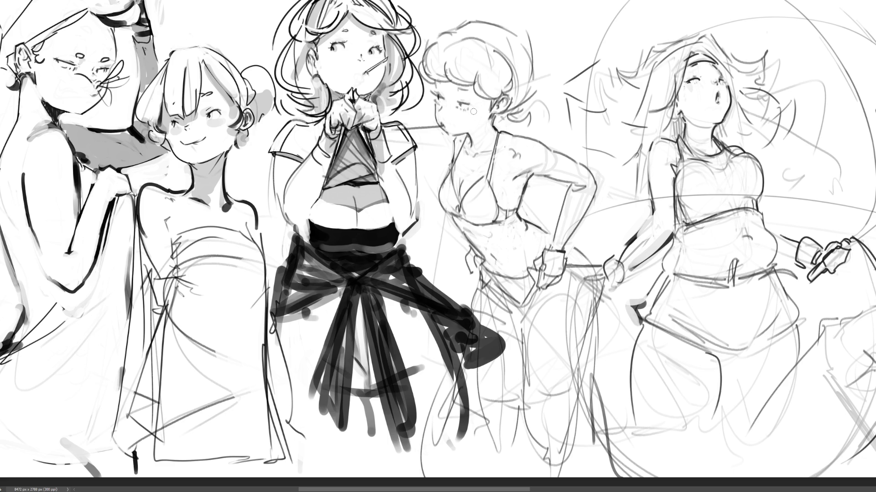
Mark the leftmost girl's upper arm, shoulder width and forearm with red guides, then undo most of them.
mouse_move(28, 137)
left_mouse_down()
mouse_move(73, 135)
mouse_move(62, 283)
mouse_move(93, 280)
left_mouse_up()
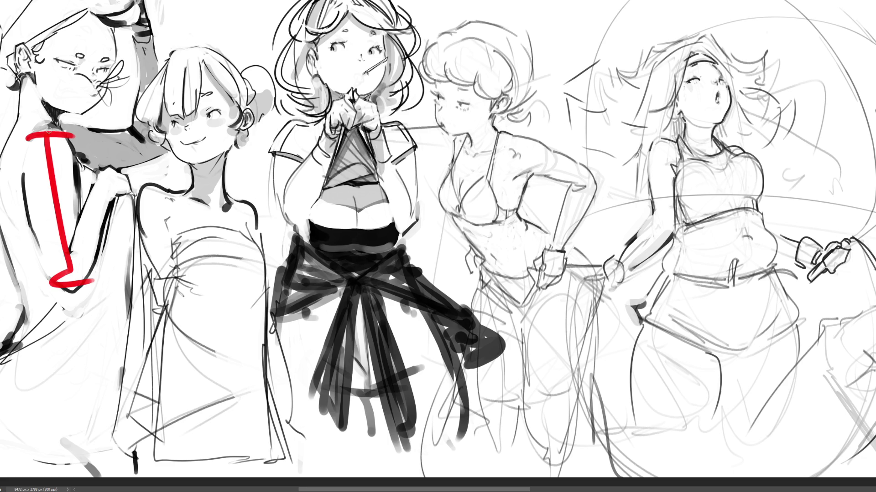
mouse_move(43, 121)
left_mouse_down()
mouse_move(44, 133)
mouse_move(124, 156)
left_mouse_up()
mouse_move(51, 148)
left_mouse_down()
mouse_move(162, 124)
mouse_move(166, 166)
left_mouse_up()
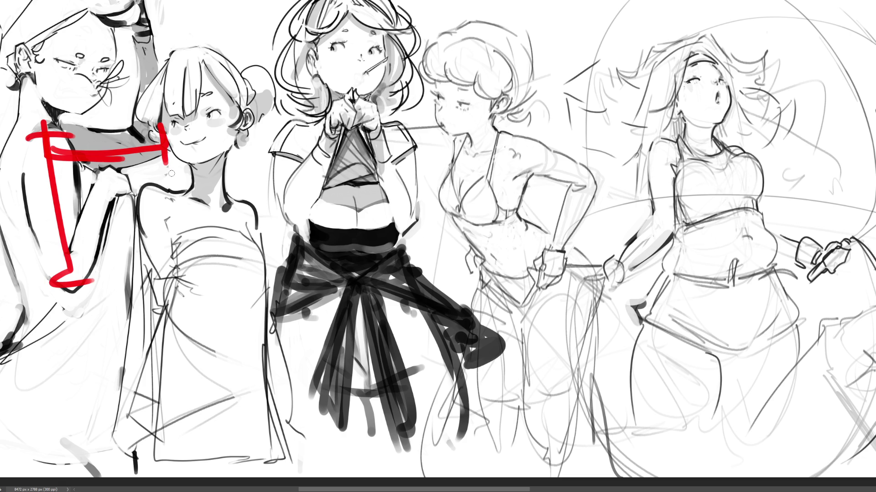
left_click_drag(61, 289, 83, 299)
left_click_drag(71, 294, 114, 183)
left_click_drag(97, 179, 125, 195)
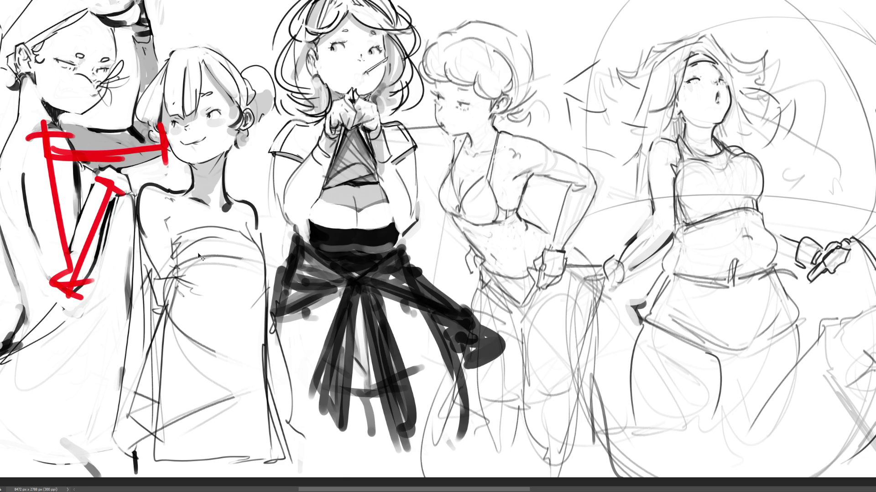
key("ctrl+z")
key("ctrl+z")
key("ctrl+z")
Remove the last red guide and try grey shading on the cheek and across the eyes, undoing each.
key("ctrl+z")
key("ctrl+z")
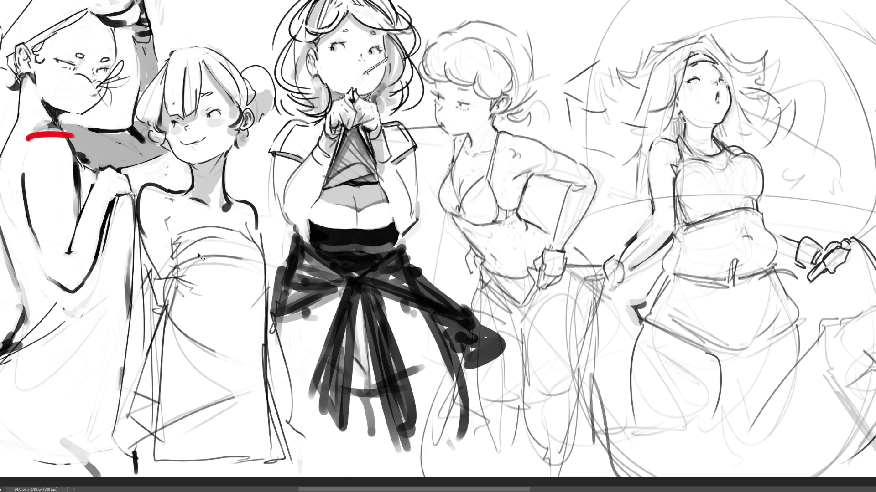
key("ctrl+z")
left_click_drag(76, 55, 66, 64)
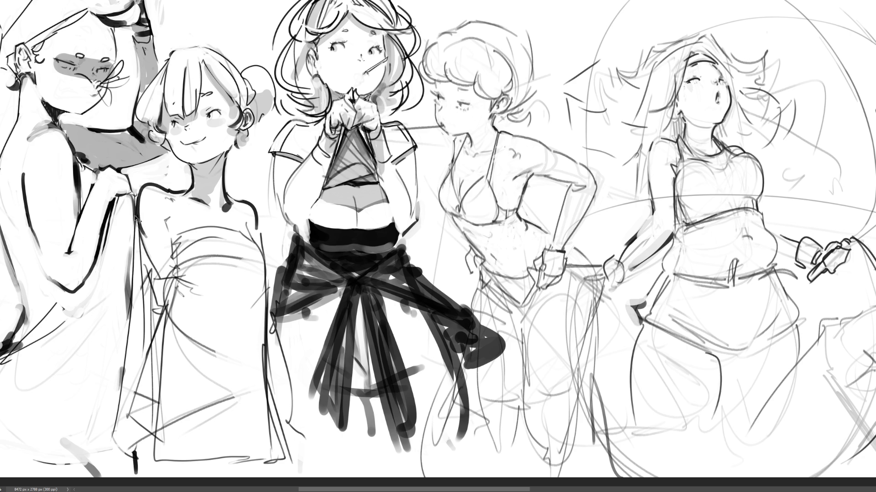
key("ctrl+z")
left_click_drag(56, 64, 113, 62)
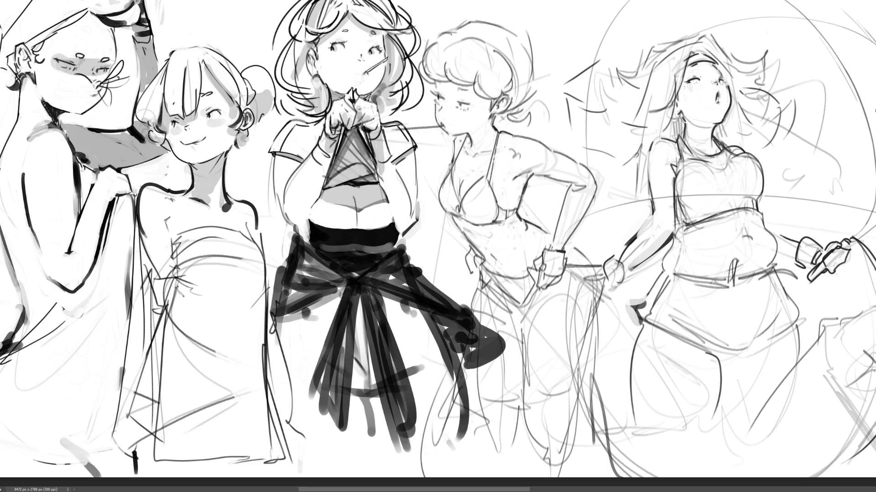
key("ctrl+z")
mouse_move(60, 67)
left_mouse_down()
mouse_move(89, 63)
mouse_move(118, 75)
left_mouse_up()
key("ctrl+z")
Make final tries at eye shading, then paint a soft grey blush on the leftmost girl's cheek.
key("ctrl+z")
key("ctrl+z")
key("ctrl+z")
left_click_drag(59, 63, 109, 70)
key("ctrl+z")
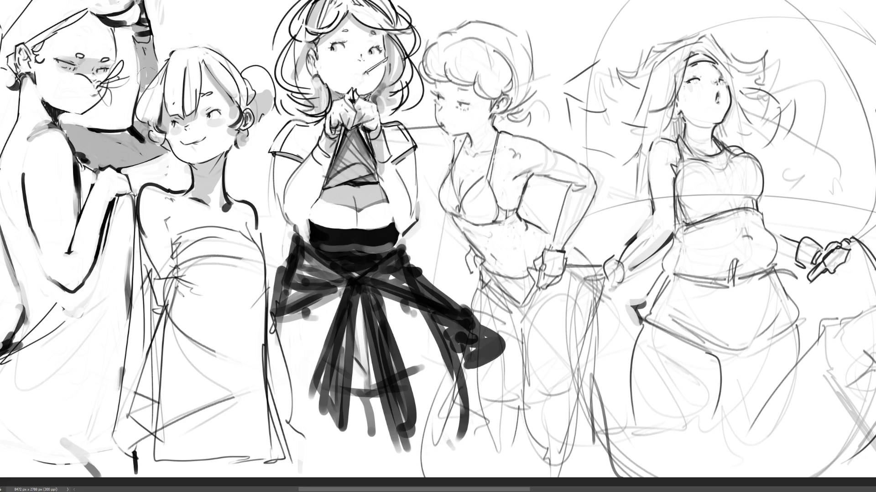
key("ctrl+z")
left_click_drag(56, 63, 122, 77)
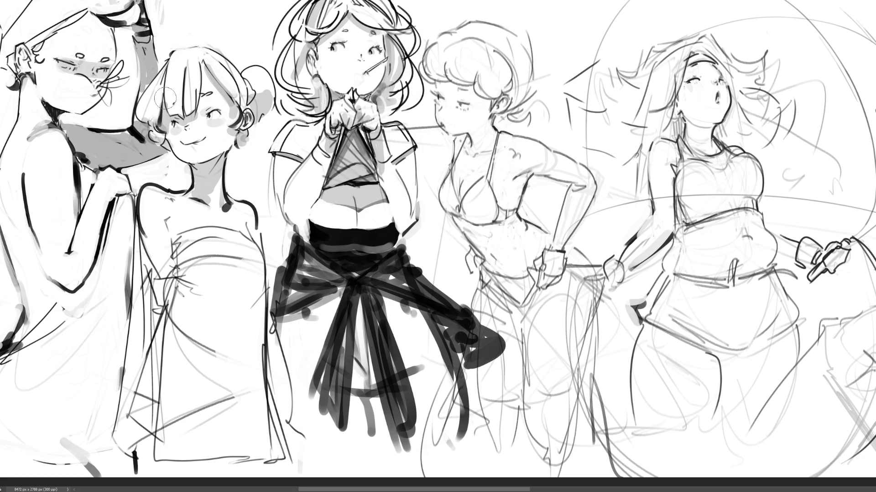
mouse_move(81, 95)
left_mouse_down()
mouse_move(66, 89)
mouse_move(84, 91)
left_mouse_up()
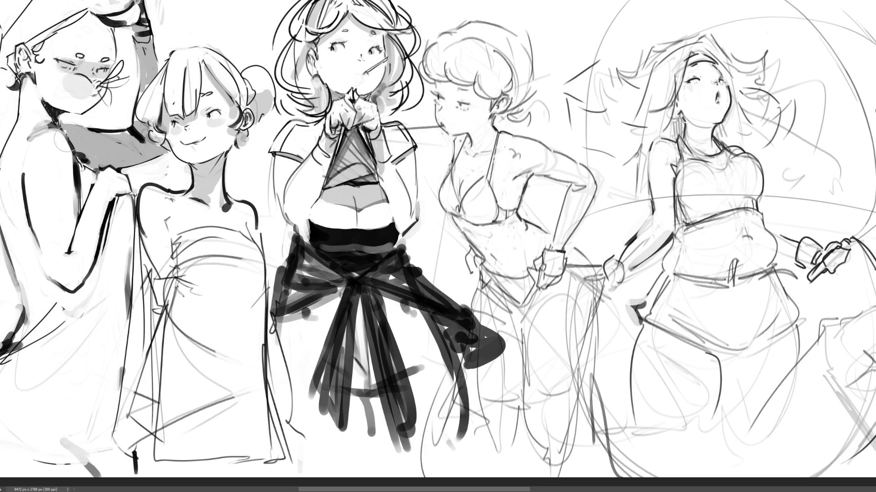
key("ctrl+z")
Repaint the cheek blush and reshape the leftmost girl's face features inside a rectangular selection.
mouse_move(86, 94)
left_mouse_down()
mouse_move(72, 84)
mouse_move(86, 88)
left_mouse_up()
mouse_move(84, 135)
left_mouse_down()
mouse_move(101, 152)
mouse_move(135, 152)
left_mouse_up()
key("ctrl+z")
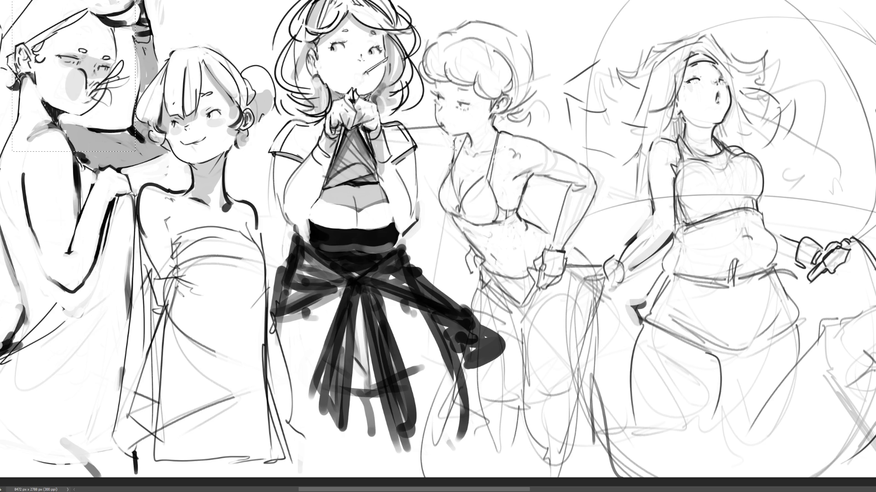
key("ctrl+z")
key("ctrl+shift+a")
key("bracketleft")
key("bracketleft")
key("bracketleft")
Draw the leftmost girl's dark eyebrow, paint out the grey beside her mouth and darken her lips.
left_click_drag(106, 45, 93, 42)
key("ctrl+z")
key("ctrl+z")
key("ctrl+z")
left_click_drag(65, 45, 110, 59)
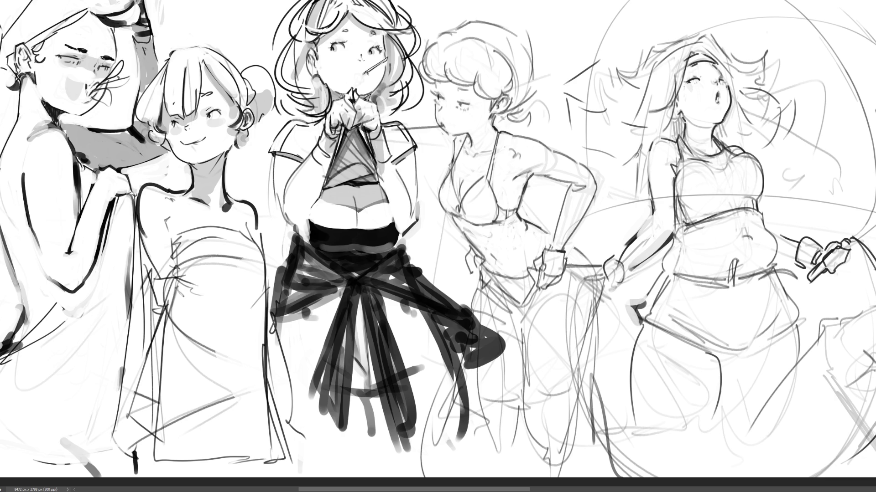
mouse_move(75, 78)
left_mouse_down()
mouse_move(72, 98)
mouse_move(81, 82)
left_mouse_up()
left_click_drag(89, 98, 88, 102)
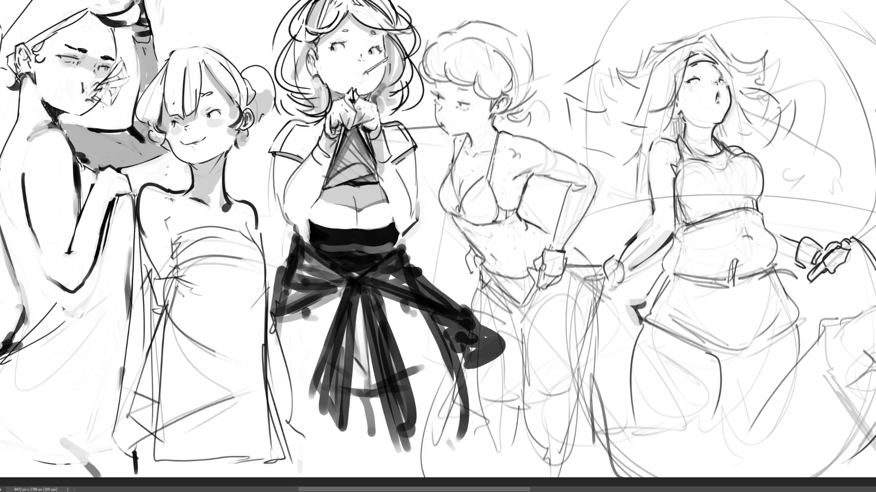
Add small marks at the leftmost girl's mouth, lighten her cheek and try dark lines by her ear.
left_click_drag(99, 97, 103, 103)
left_click_drag(90, 83, 87, 81)
left_click_drag(86, 82, 79, 97)
left_click_drag(23, 78, 23, 114)
mouse_move(24, 88)
left_mouse_down()
mouse_move(36, 124)
mouse_move(10, 251)
mouse_move(28, 300)
left_mouse_up()
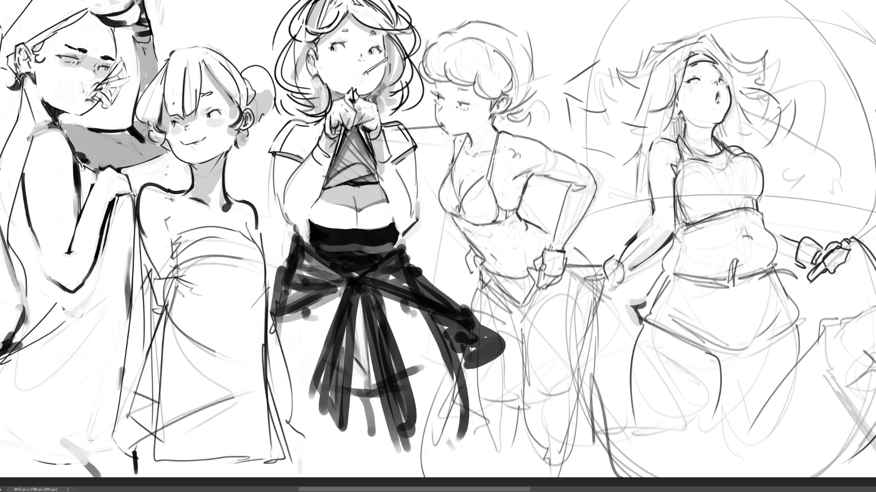
key("ctrl+z")
key("ctrl+z")
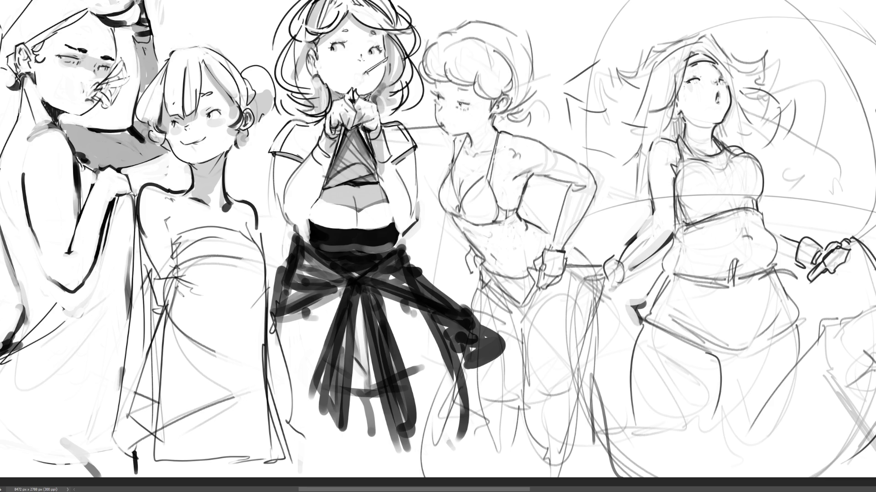
Add dark lid and lash strokes around the fourth girl's eyes, undoing the stray ones.
left_click_drag(457, 103, 473, 105)
key("ctrl+z")
left_click_drag(436, 94, 444, 99)
left_click_drag(466, 107, 471, 110)
left_click_drag(435, 104, 437, 113)
key("ctrl+z")
left_click_drag(435, 106, 437, 119)
key("ctrl+z")
Draw a cigarette at the fourth girl's mouth and dot freckles under her right eye.
mouse_move(442, 124)
left_mouse_down()
mouse_move(428, 135)
mouse_move(443, 125)
left_mouse_up()
left_click(456, 111)
left_click(459, 114)
left_click(456, 115)
left_click(460, 116)
left_click_drag(429, 136, 442, 125)
Dot more freckles across both cheeks, then strengthen her neck line and add a hairline stroke.
left_click(435, 114)
left_click(437, 118)
left_click(435, 105)
left_click(438, 109)
left_click(435, 116)
left_click(452, 111)
left_click(439, 114)
left_click(452, 109)
left_click_drag(474, 128, 473, 142)
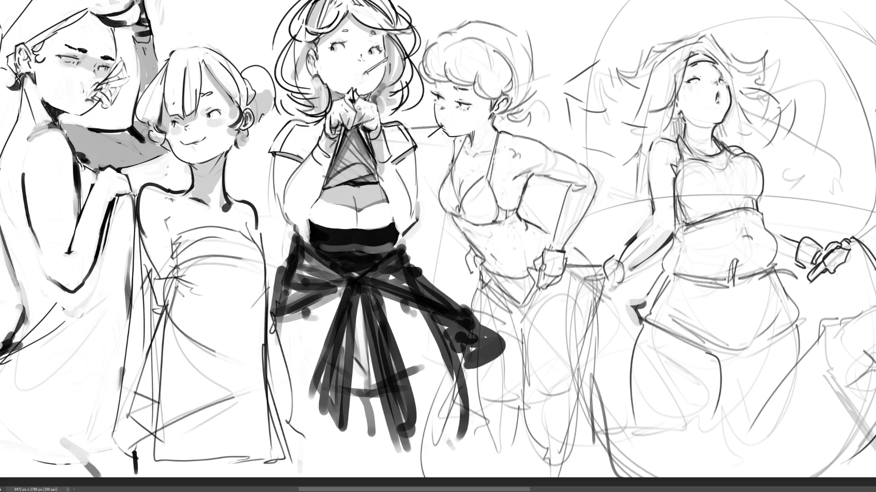
left_click_drag(433, 81, 441, 85)
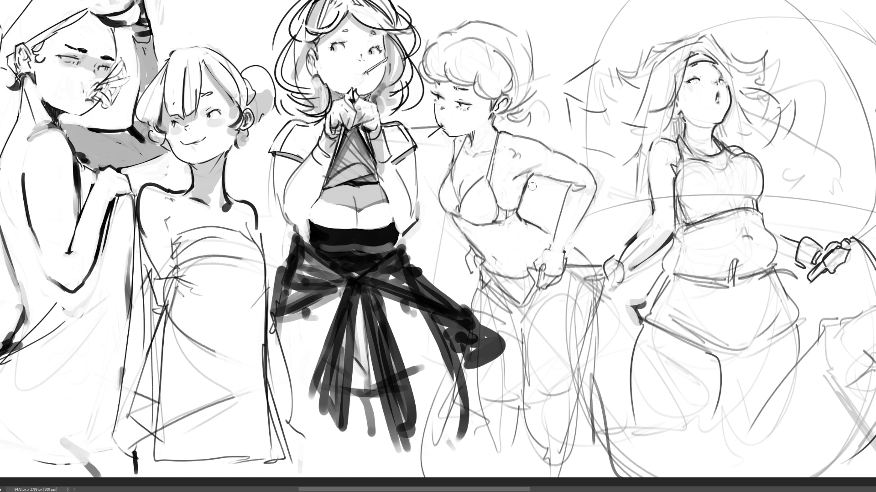
Try darker elbow and forearm lines and round glasses on the bikini girl, then undo them.
key("ctrl+z")
scroll(293, 231, "down", 5)
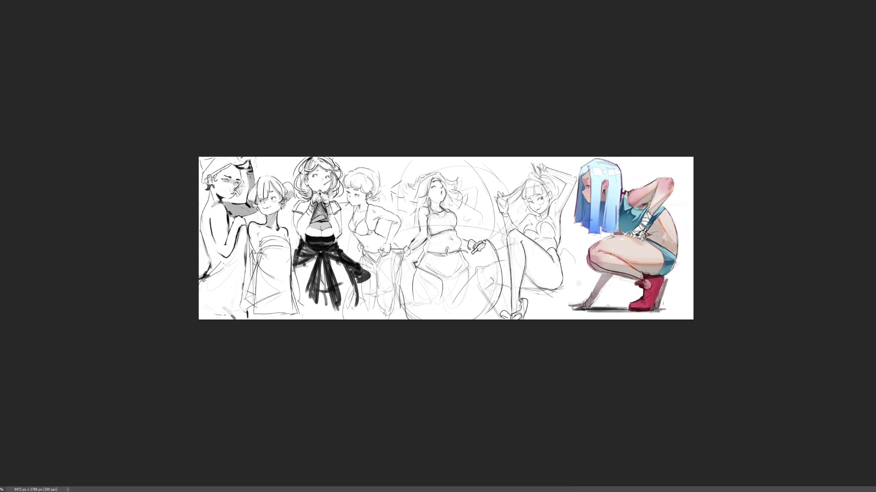
key("ctrl+plus")
key("ctrl+plus")
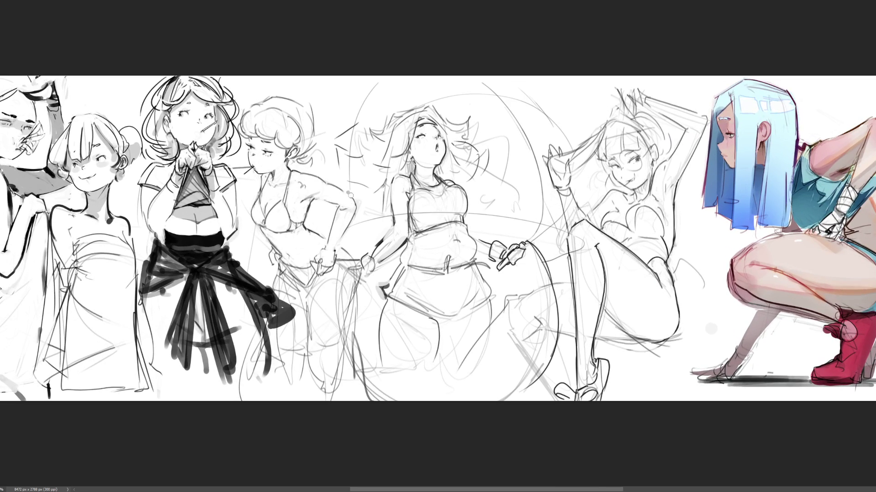
mouse_move(354, 198)
left_mouse_down()
mouse_move(348, 193)
mouse_move(341, 240)
mouse_move(322, 250)
left_mouse_up()
key("ctrl+z")
key("ctrl+z")
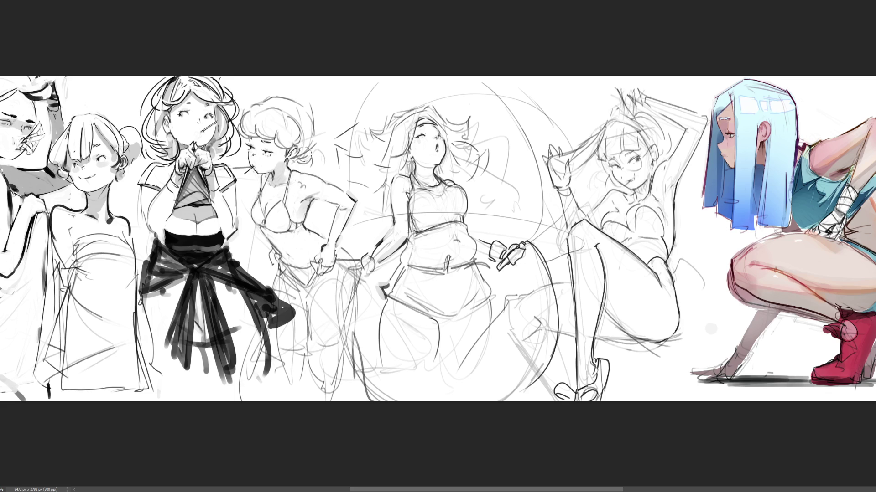
left_click_drag(255, 137, 279, 153)
key("ctrl+z")
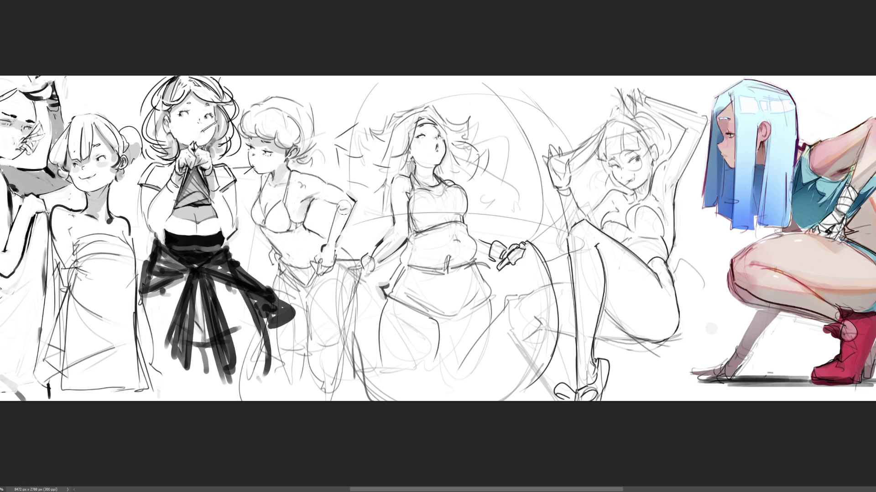
Paint grey shading under the bust, across the waist, and over the hip and thigh.
mouse_move(271, 234)
left_mouse_down()
mouse_move(297, 253)
mouse_move(288, 273)
mouse_move(314, 280)
left_mouse_up()
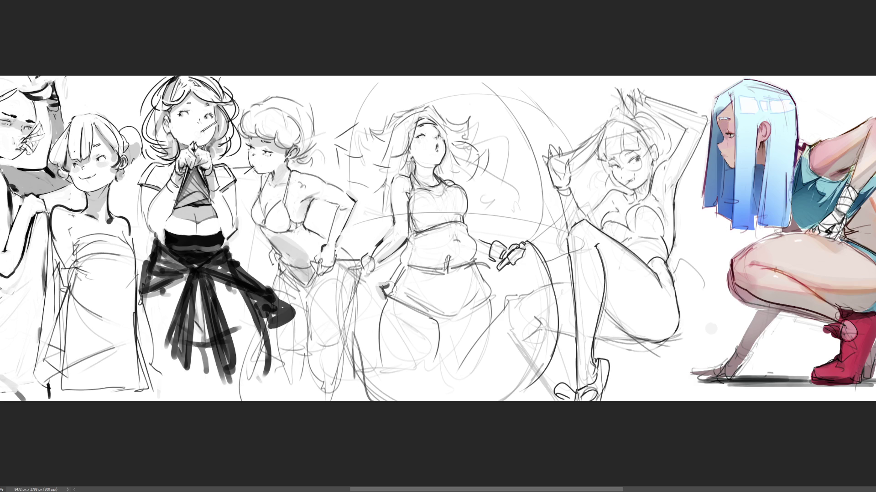
key("ctrl+z")
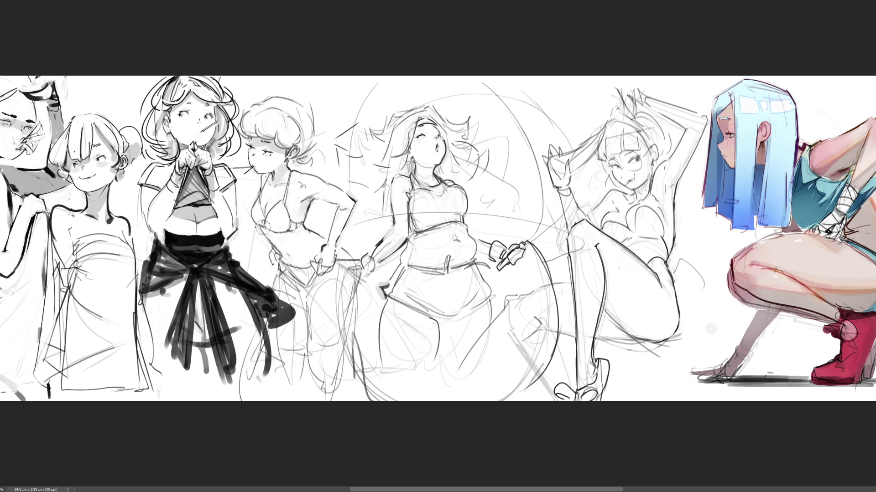
mouse_move(266, 224)
left_mouse_down()
mouse_move(305, 259)
mouse_move(276, 236)
mouse_move(303, 290)
left_mouse_up()
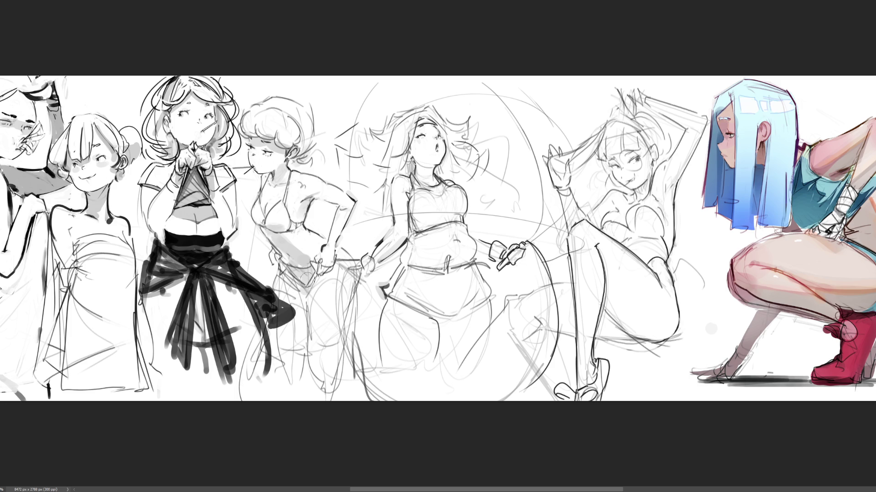
mouse_move(360, 273)
left_mouse_down()
mouse_move(310, 295)
mouse_move(292, 290)
mouse_move(301, 324)
mouse_move(323, 282)
mouse_move(363, 280)
mouse_move(320, 331)
mouse_move(348, 311)
mouse_move(366, 404)
left_mouse_up()
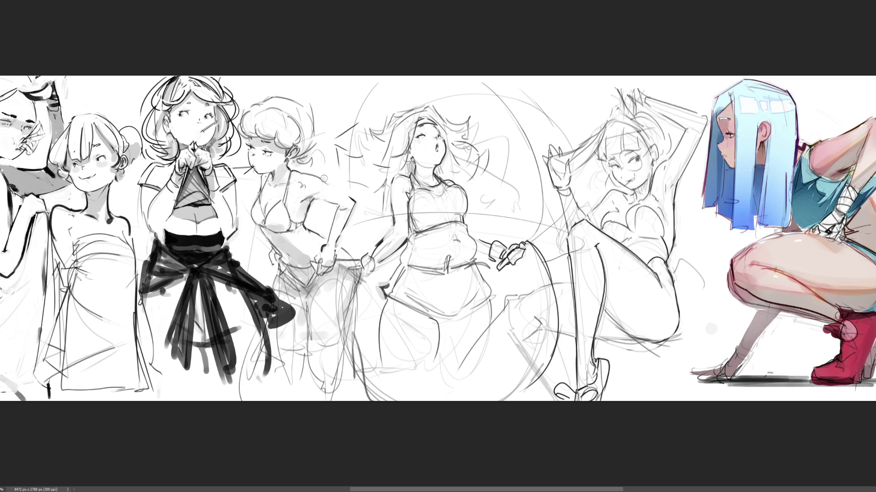
Redraw the bikini figure's arm contour darker, discarding the thick and forearm strokes.
left_click_drag(323, 178, 356, 200)
key("ctrl+z")
left_click_drag(328, 194, 353, 207)
mouse_move(338, 240)
left_mouse_down()
mouse_move(355, 206)
mouse_move(329, 231)
left_mouse_up()
key("ctrl+z")
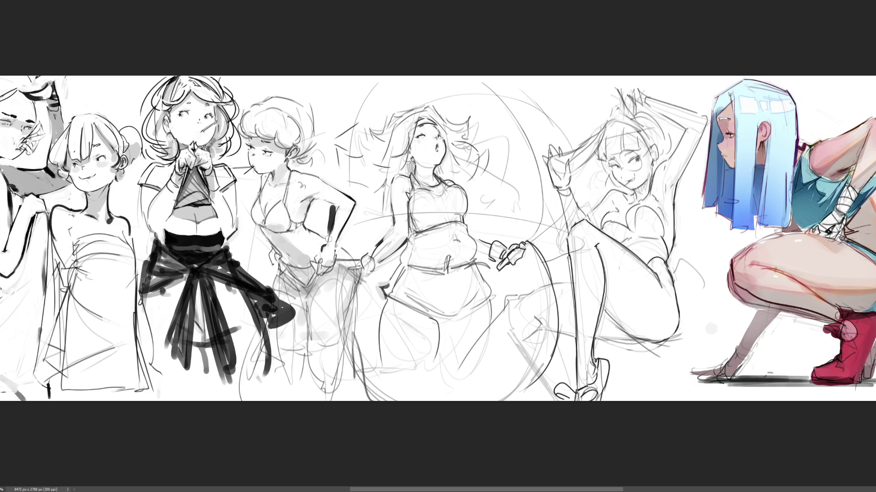
key("ctrl+z")
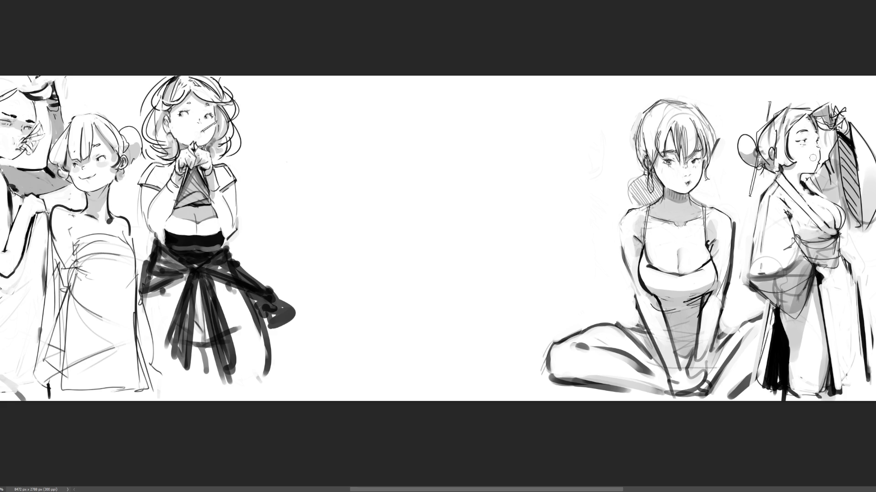
Try darker neck and jawline strokes on the kimono figure, then undo them.
mouse_move(802, 172)
left_mouse_down()
mouse_move(819, 161)
mouse_move(814, 167)
left_mouse_up()
left_click_drag(776, 159, 811, 167)
left_click_drag(803, 167, 799, 181)
key("ctrl+z")
Draw the kimono figure's mouth and cheek marks, and darken her face contour near the eye and nose.
key("ctrl+z")
key("ctrl+z")
mouse_move(804, 165)
left_mouse_down()
mouse_move(817, 165)
mouse_move(799, 177)
mouse_move(823, 160)
left_mouse_up()
key("ctrl+z")
left_click_drag(823, 147, 828, 146)
left_click_drag(791, 128, 787, 142)
left_click_drag(820, 145, 815, 151)
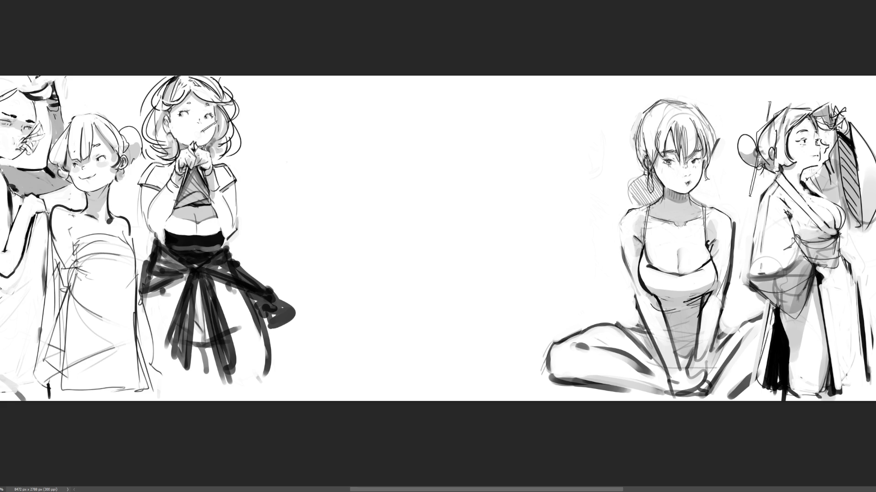
Add dark accents at the kimono neckline edge, on the obi, and as a fold line near it.
left_click_drag(834, 230, 840, 235)
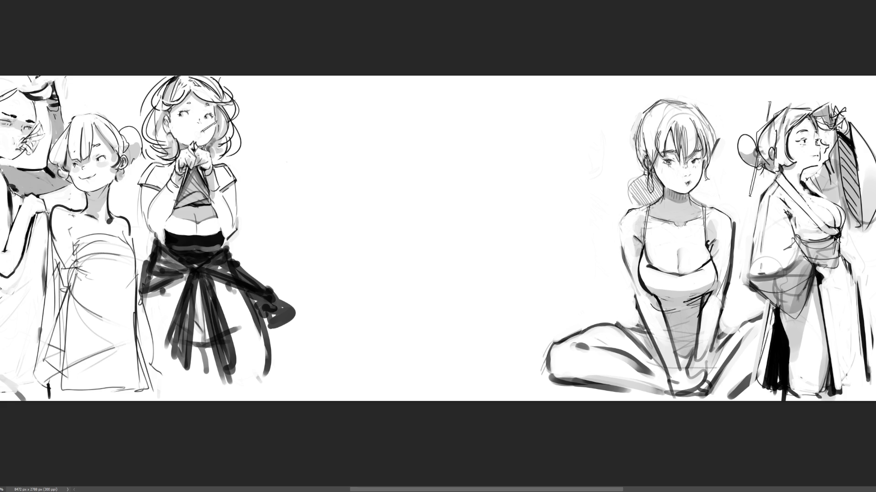
mouse_move(824, 238)
left_mouse_down()
mouse_move(838, 247)
mouse_move(839, 262)
mouse_move(828, 266)
mouse_move(847, 269)
left_mouse_up()
mouse_move(817, 272)
left_mouse_down()
mouse_move(827, 275)
mouse_move(822, 289)
mouse_move(830, 280)
mouse_move(822, 293)
left_mouse_up()
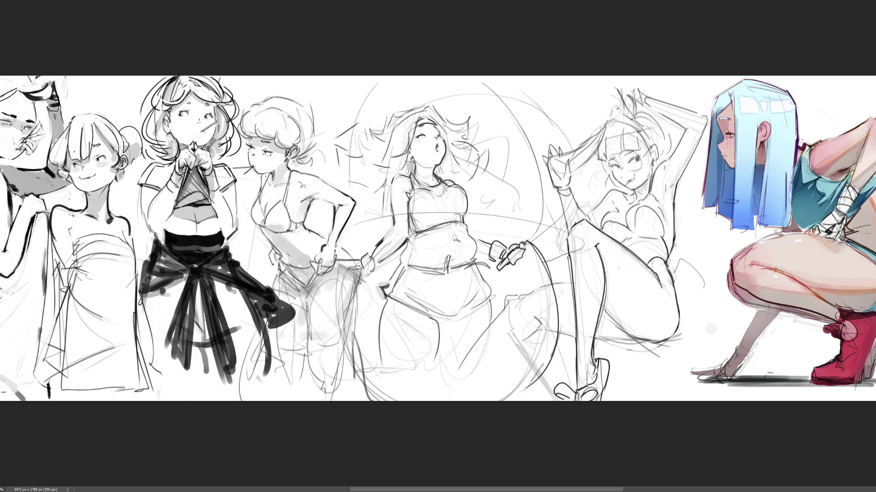
Zoom in, redo the glasses girl's lens strokes, and draw her right eye inside the glasses.
key("ctrl+plus")
scroll(438, 246, "right", 5)
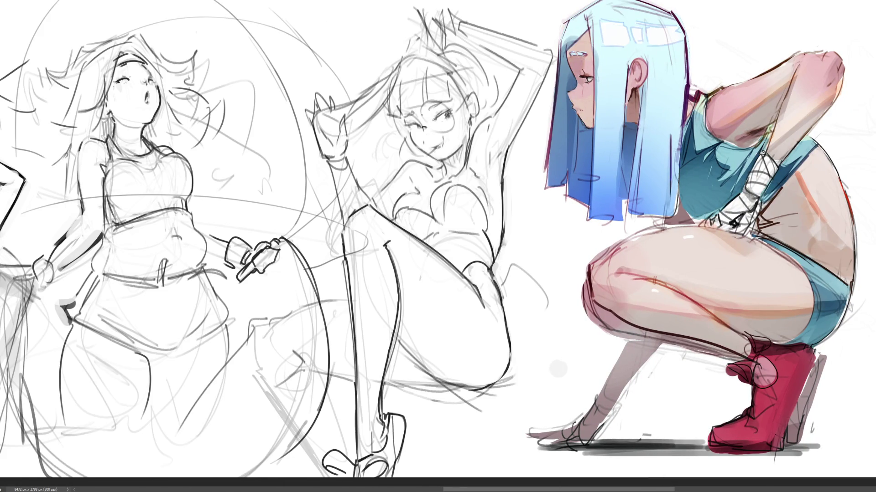
mouse_move(423, 114)
left_mouse_down()
mouse_move(445, 109)
mouse_move(455, 130)
mouse_move(418, 127)
mouse_move(418, 141)
mouse_move(423, 130)
left_mouse_up()
key("ctrl+z")
key("ctrl+z")
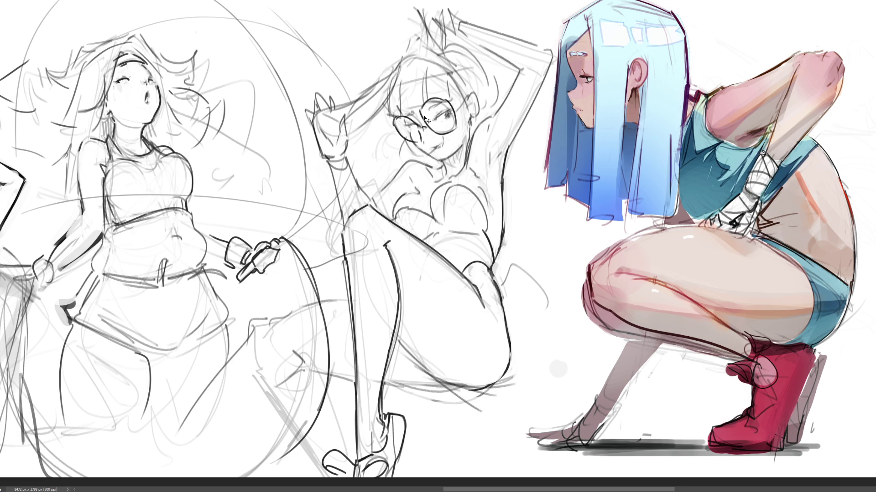
key("ctrl+z")
left_click_drag(434, 113, 445, 118)
Extend her mouth line, draw the temple arm to the ear, and remove the stroke below the ear.
mouse_move(430, 148)
left_mouse_down()
mouse_move(442, 146)
mouse_move(426, 151)
left_mouse_up()
left_click_drag(393, 127, 399, 157)
left_click_drag(456, 108, 474, 152)
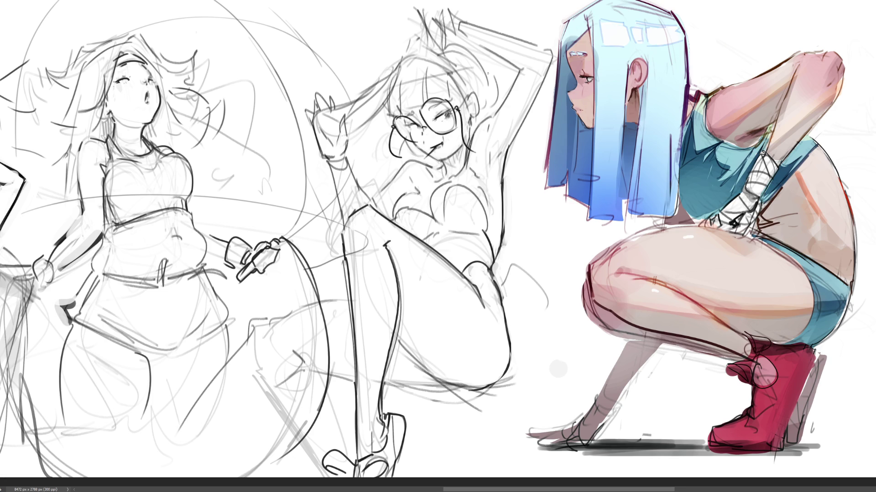
key("ctrl+z")
key("ctrl+z")
mouse_move(455, 109)
left_mouse_down()
mouse_move(476, 93)
mouse_move(479, 120)
mouse_move(476, 94)
mouse_move(476, 116)
mouse_move(467, 97)
mouse_move(476, 104)
mouse_move(464, 103)
mouse_move(477, 115)
left_mouse_up()
key("ctrl+z")
key("ctrl+z")
key("ctrl+z")
key("ctrl+z")
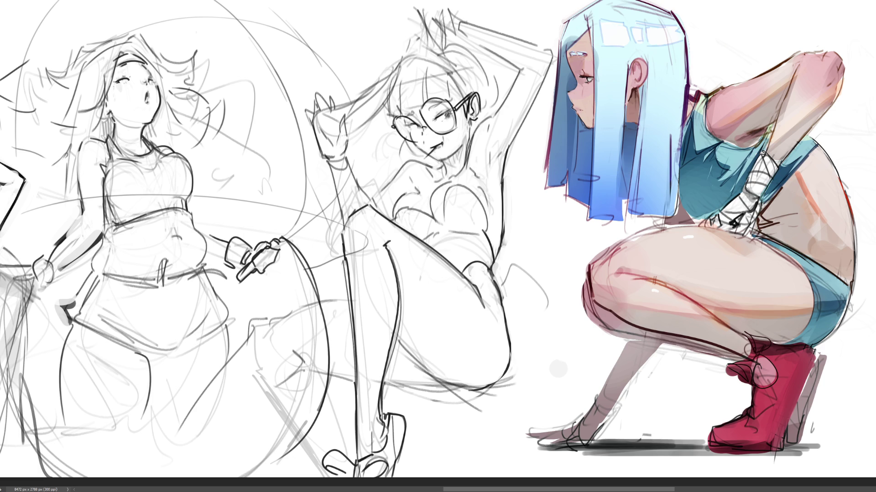
key("ctrl+z")
key("ctrl+z")
key("ctrl+z")
key("ctrl+z")
Touch up the raised hand's outline and try a blade stroke from it, undoing the hatching.
left_click_drag(513, 143, 506, 155)
mouse_move(341, 124)
left_mouse_down()
mouse_move(344, 114)
mouse_move(323, 151)
mouse_move(338, 121)
mouse_move(387, 80)
left_mouse_up()
mouse_move(326, 111)
left_mouse_down()
mouse_move(399, 62)
mouse_move(363, 122)
mouse_move(351, 118)
mouse_move(377, 94)
left_mouse_up()
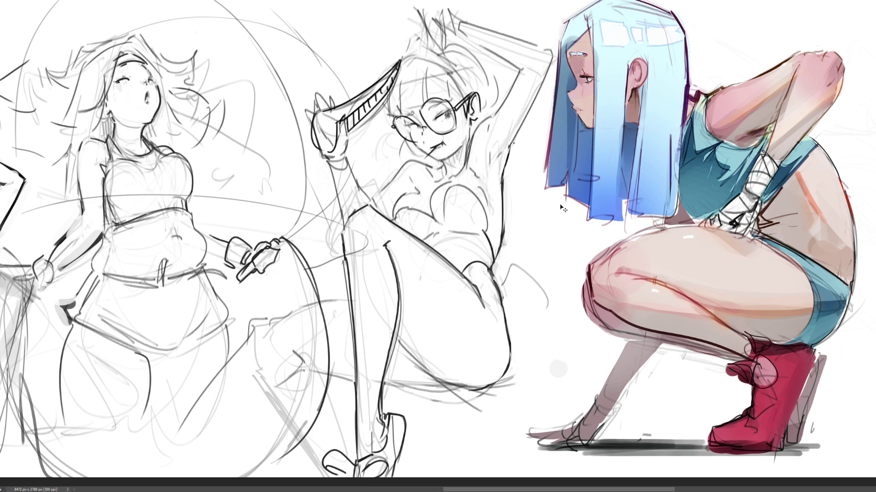
key("ctrl+z")
key("ctrl+z")
key("ctrl+z")
Draw a bunny ear with a headband on the glasses girl's head and ink the head's right side.
left_click_drag(418, 1, 442, 35)
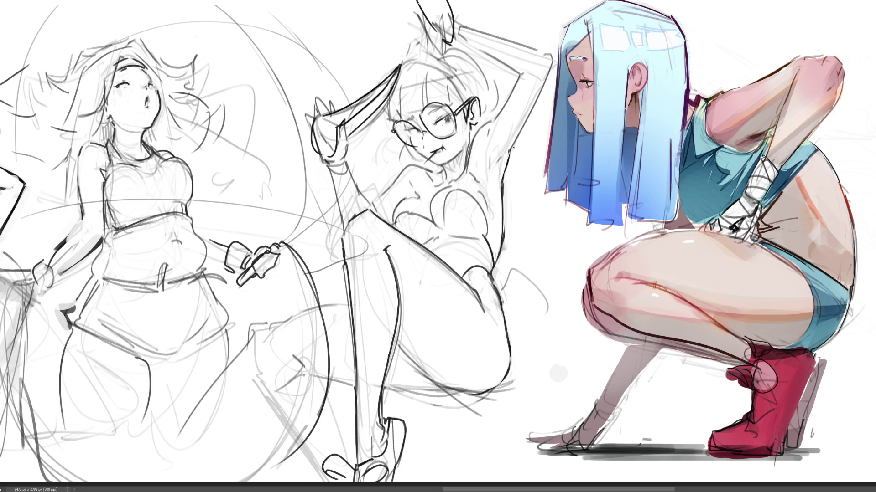
left_click_drag(417, 5, 429, 19)
left_click_drag(420, 13, 442, 58)
mouse_move(400, 66)
left_mouse_down()
mouse_move(435, 53)
mouse_move(448, 64)
left_mouse_up()
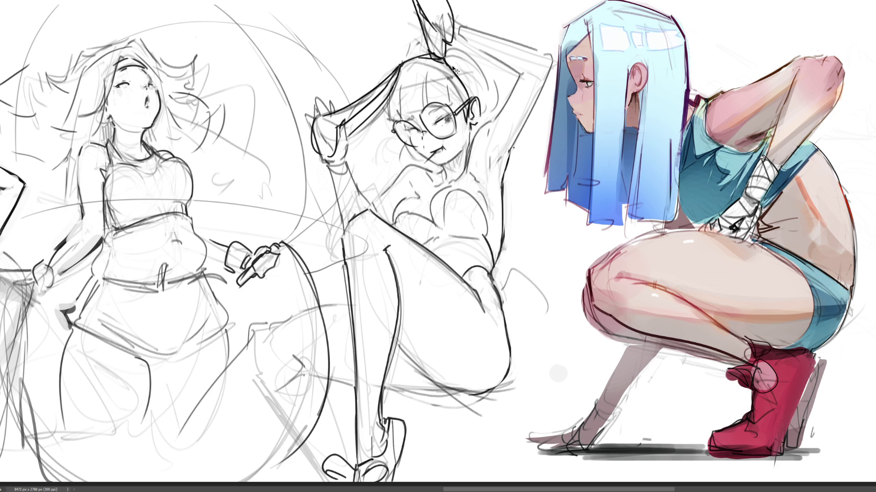
left_click_drag(445, 59, 471, 96)
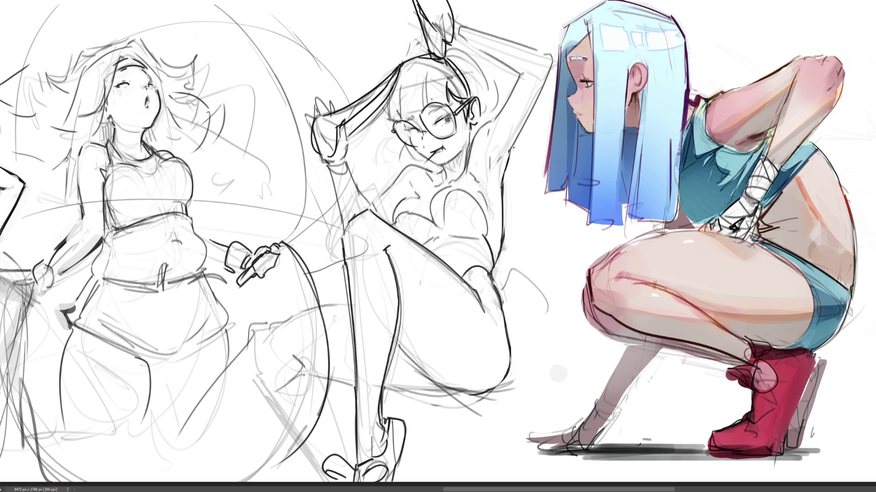
mouse_move(428, 81)
left_mouse_down()
mouse_move(429, 112)
mouse_move(454, 109)
left_mouse_up()
key("ctrl+z")
Ink her left bangs and the top and right outlines of her head, retrying rejected strokes.
key("ctrl+z")
mouse_move(425, 78)
left_mouse_down()
mouse_move(428, 108)
mouse_move(442, 106)
mouse_move(415, 113)
left_mouse_up()
key("ctrl+z")
key("ctrl+z")
mouse_move(402, 78)
left_mouse_down()
mouse_move(395, 117)
mouse_move(383, 119)
mouse_move(395, 117)
left_mouse_up()
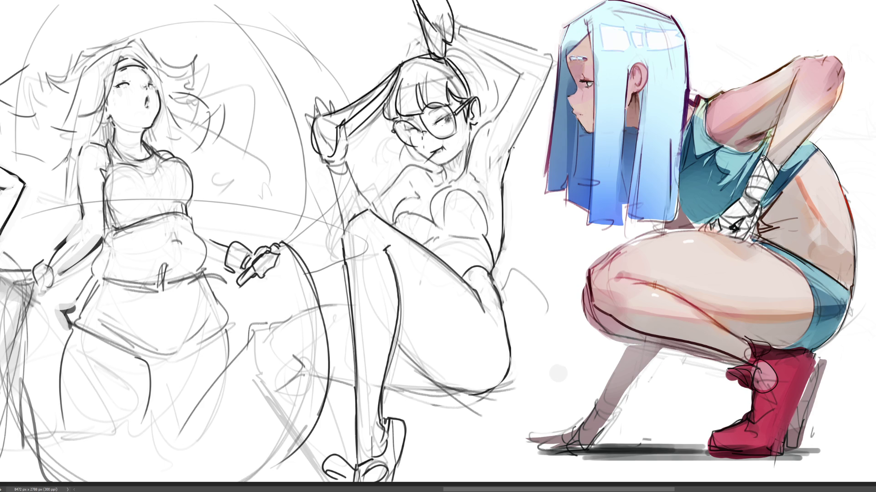
left_click_drag(409, 64, 447, 60)
left_click_drag(392, 100, 446, 85)
key("ctrl+z")
left_click_drag(449, 56, 478, 51)
key("ctrl+z")
left_click_drag(482, 70, 488, 120)
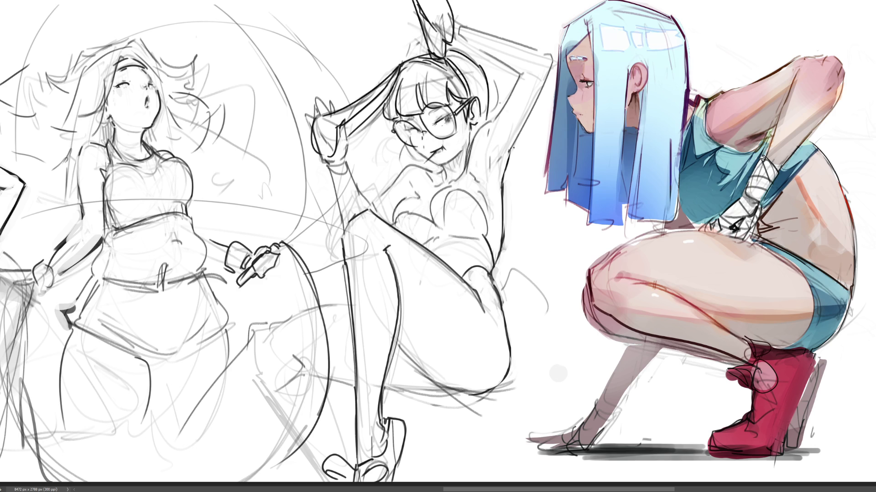
key("ctrl+z")
left_click_drag(483, 69, 486, 120)
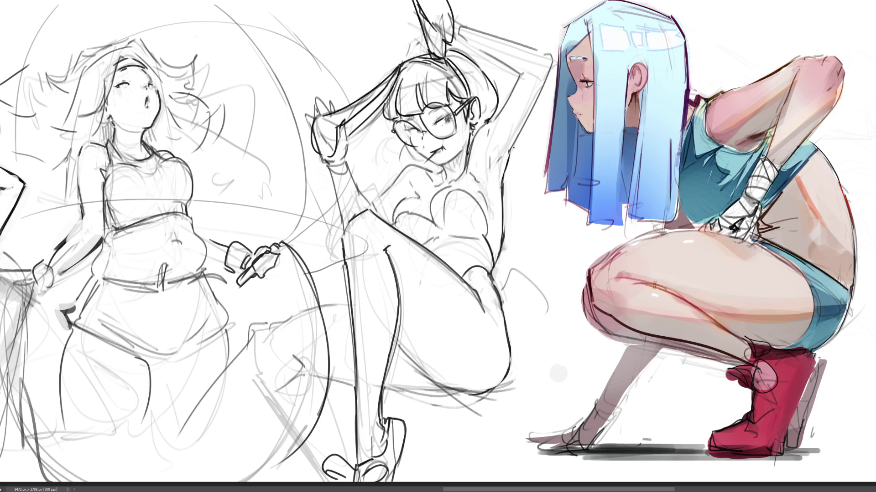
Ink the outline and outer edge of her raised arm, redrawing the edge until it fits.
left_click_drag(468, 153, 521, 75)
mouse_move(520, 74)
left_mouse_down()
mouse_move(528, 63)
mouse_move(546, 72)
mouse_move(514, 149)
left_mouse_up()
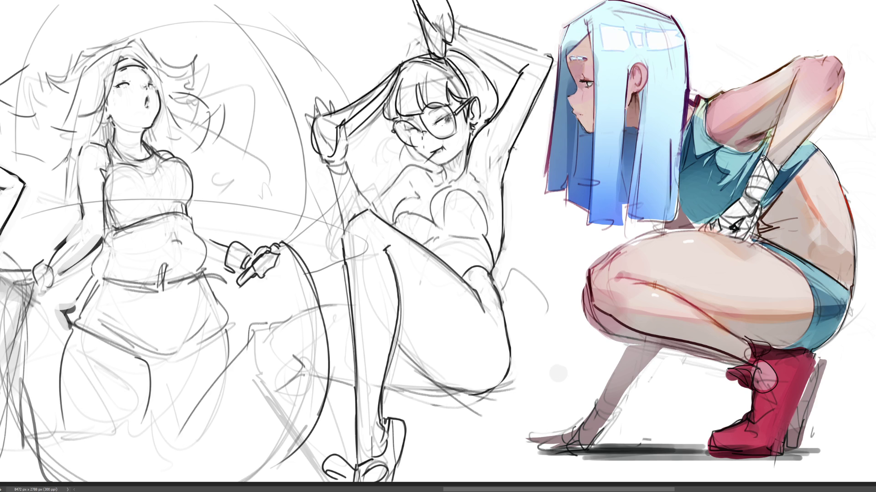
key("ctrl+z")
left_click_drag(552, 58, 507, 162)
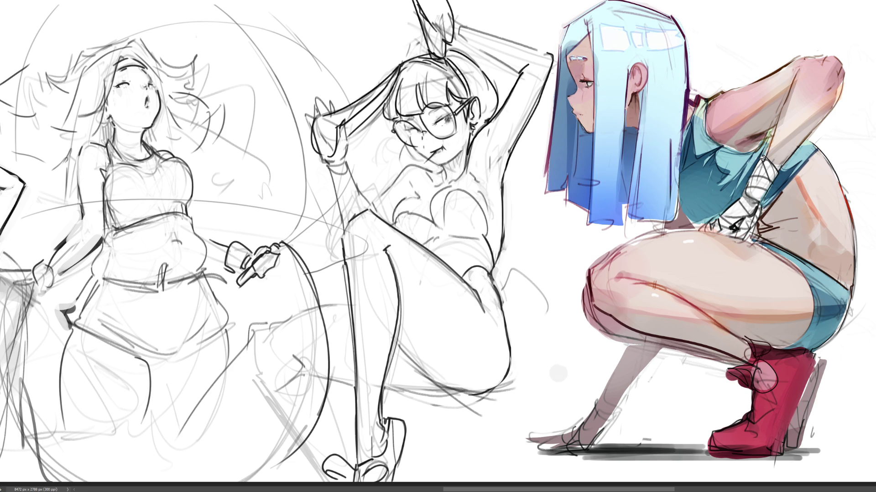
key("ctrl+z")
left_click_drag(552, 58, 506, 163)
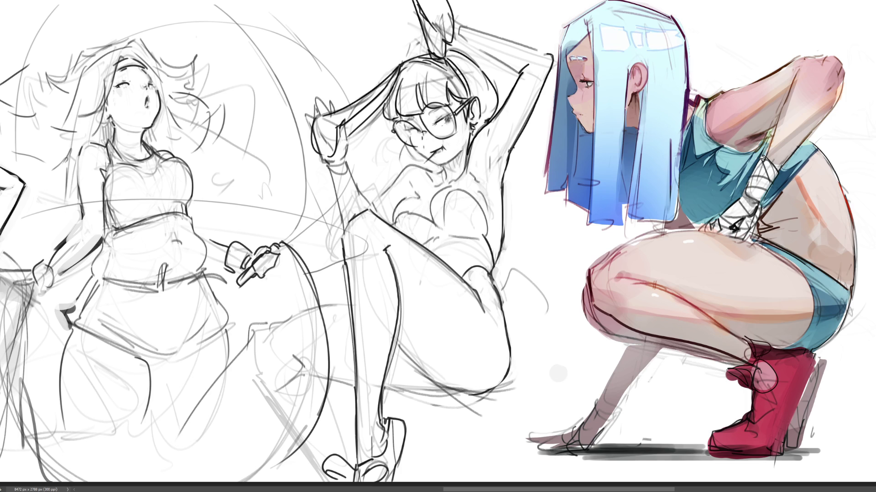
Dot a mole on her cheek, ink neck and shoulder lines and a wrist cuff, and retry the forearm contour.
left_click(458, 144)
left_click_drag(442, 166, 463, 150)
mouse_move(326, 165)
left_mouse_down()
mouse_move(346, 158)
mouse_move(350, 168)
mouse_move(330, 172)
left_mouse_up()
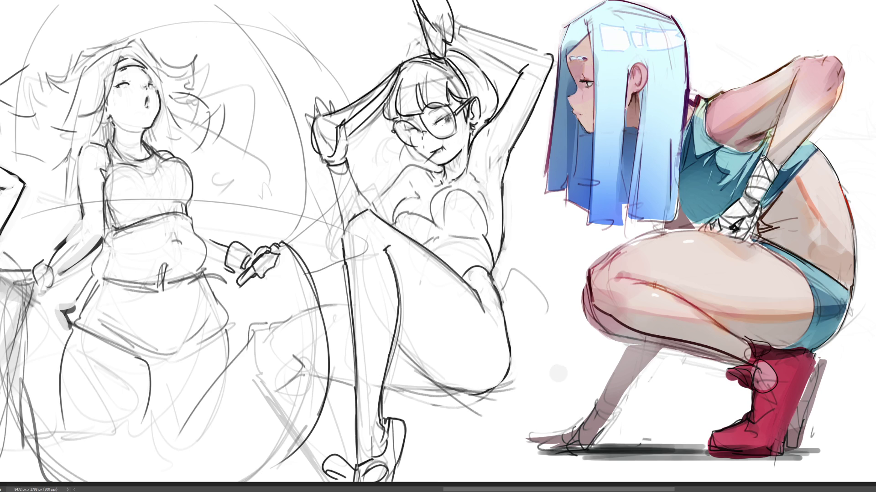
mouse_move(368, 187)
left_mouse_down()
mouse_move(384, 215)
mouse_move(350, 170)
left_mouse_up()
key("ctrl+z")
key("ctrl+z")
mouse_move(370, 206)
left_mouse_down()
mouse_move(352, 178)
mouse_move(346, 215)
left_mouse_up()
key("ctrl+z")
left_click_drag(328, 167, 346, 218)
key("ctrl+z")
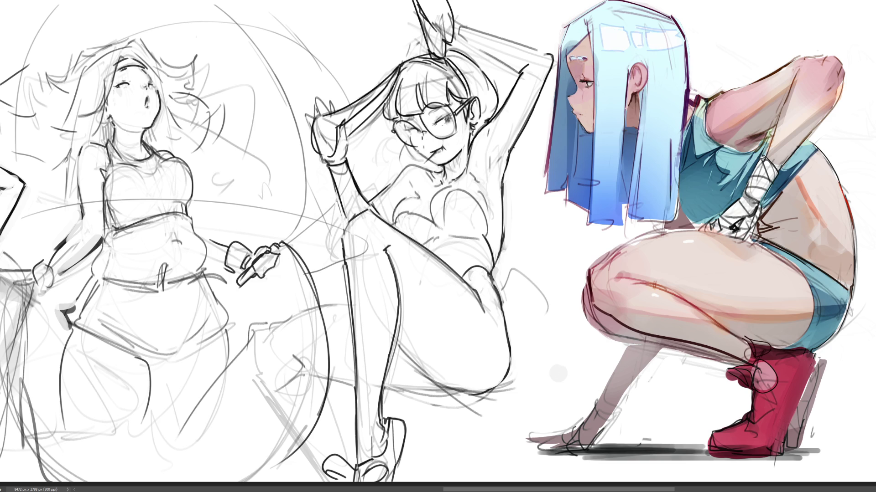
Ink the torso contour up to the neck, a collarbone line, an armpit line and a chest curve.
left_click_drag(370, 203, 422, 167)
left_click_drag(439, 169, 430, 172)
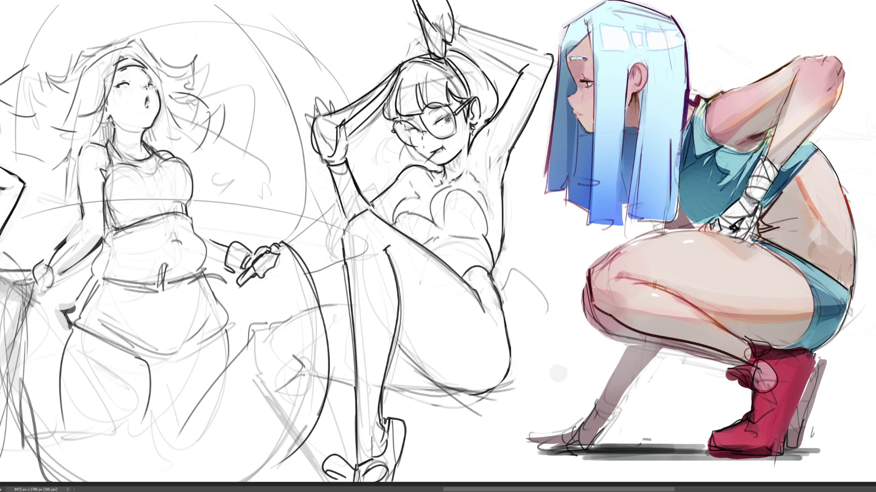
left_click_drag(477, 185, 480, 187)
mouse_move(440, 227)
left_mouse_down()
mouse_move(482, 213)
mouse_move(485, 236)
left_mouse_up()
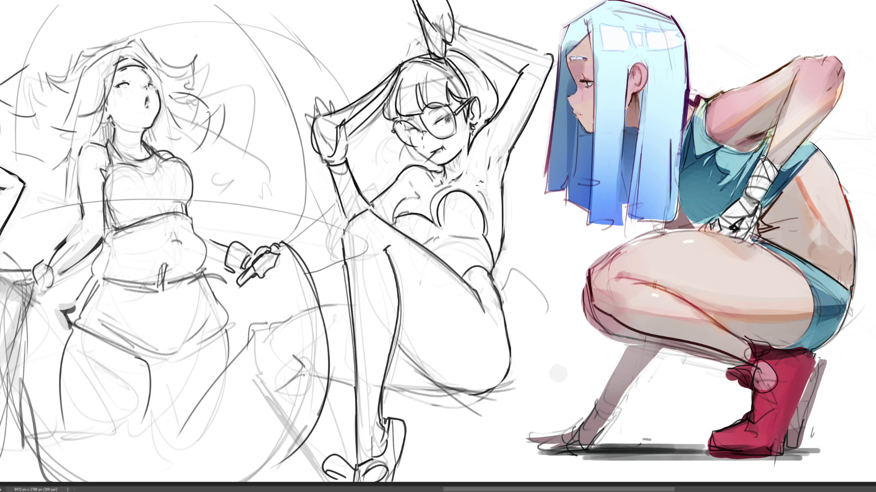
Ink the line under the chest and the left, right and lower edges of the chest shapes.
left_click_drag(393, 214, 431, 225)
left_click_drag(415, 197, 391, 221)
left_click_drag(452, 188, 432, 220)
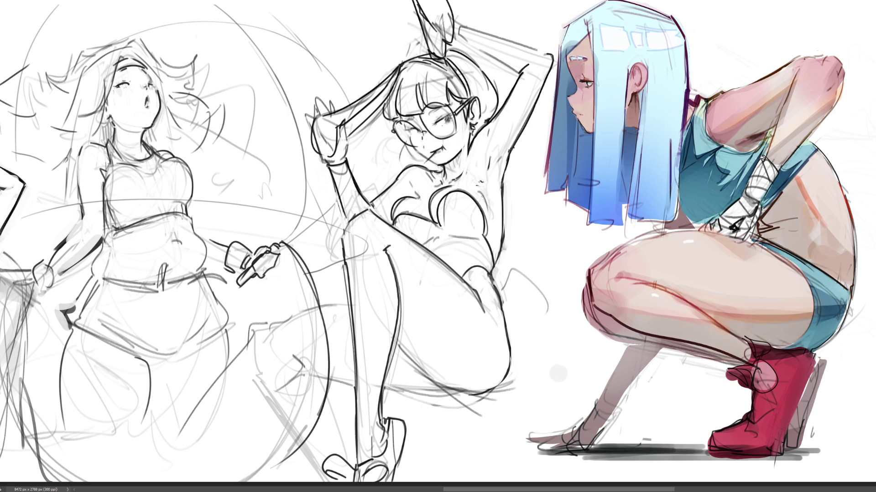
left_click_drag(480, 193, 489, 216)
left_click_drag(446, 238, 481, 235)
Ink curves and marks along the leg and a jagged stroke beside it, and touch up the left shoulder.
mouse_move(347, 303)
left_mouse_down()
mouse_move(283, 326)
mouse_move(254, 370)
mouse_move(308, 360)
left_mouse_up()
mouse_move(301, 363)
left_mouse_down()
mouse_move(304, 374)
mouse_move(350, 382)
left_mouse_up()
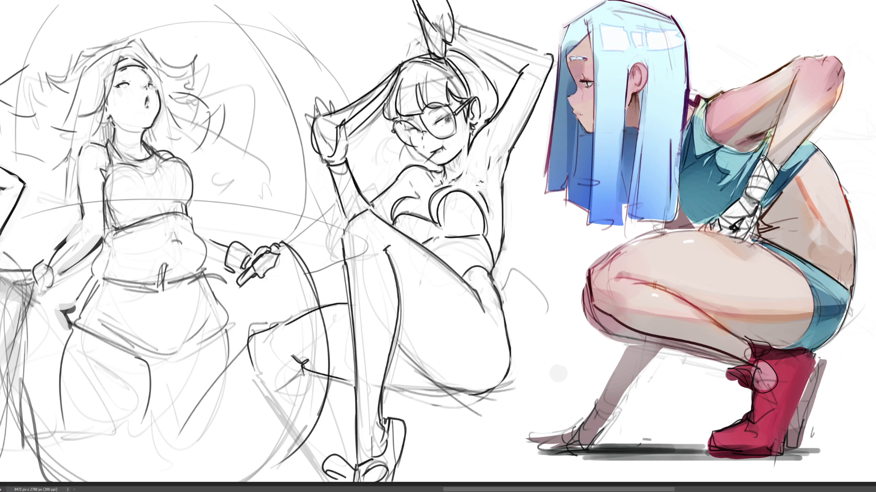
key("ctrl+z")
key("ctrl+z")
key("ctrl+z")
mouse_move(292, 354)
left_mouse_down()
mouse_move(311, 362)
mouse_move(328, 392)
mouse_move(356, 383)
mouse_move(436, 394)
left_mouse_up()
key("ctrl+z")
key("ctrl+z")
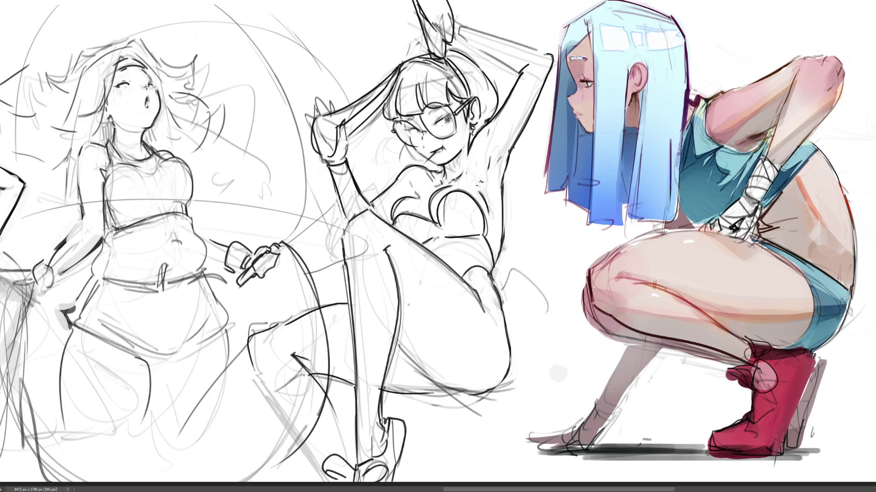
key("ctrl+z")
left_click_drag(381, 391, 488, 394)
left_click_drag(258, 374, 327, 466)
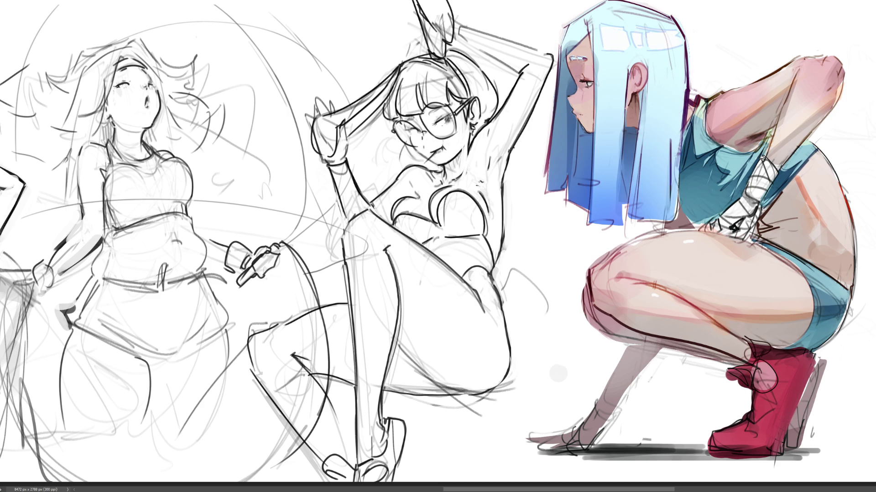
mouse_move(494, 285)
left_mouse_down()
mouse_move(530, 272)
mouse_move(556, 313)
mouse_move(529, 338)
left_mouse_up()
key("ctrl+z")
key("ctrl+z")
mouse_move(499, 287)
left_mouse_down()
mouse_move(520, 268)
mouse_move(562, 307)
mouse_move(525, 344)
left_mouse_up()
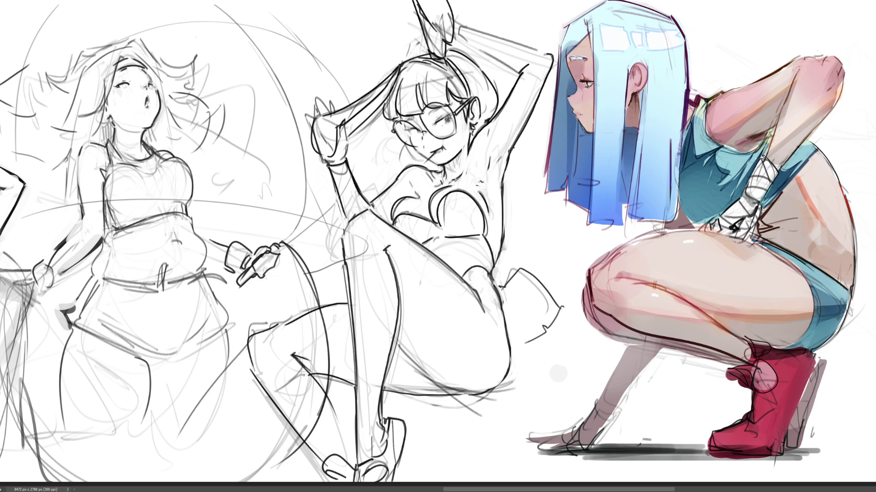
left_click_drag(378, 182, 392, 205)
Confirm the moved middle sketch group and zoom in twice on the seated and kimono girls.
scroll(585, 238, "down", 5)
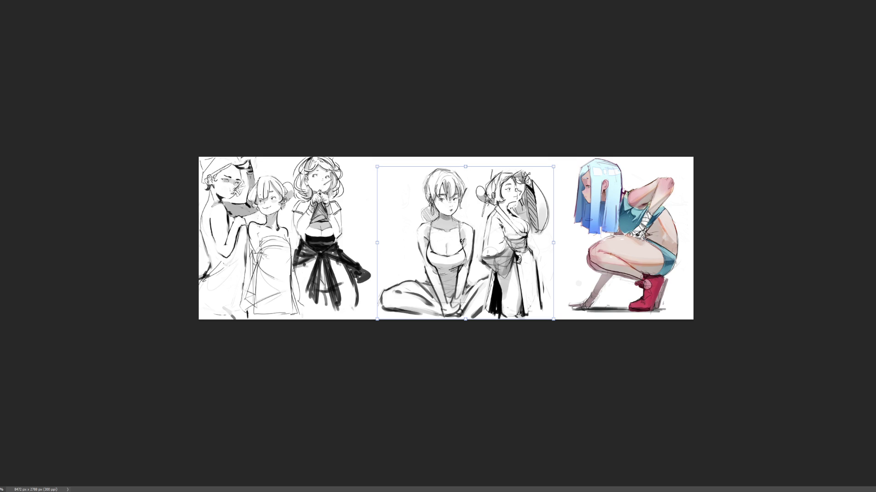
key("Return")
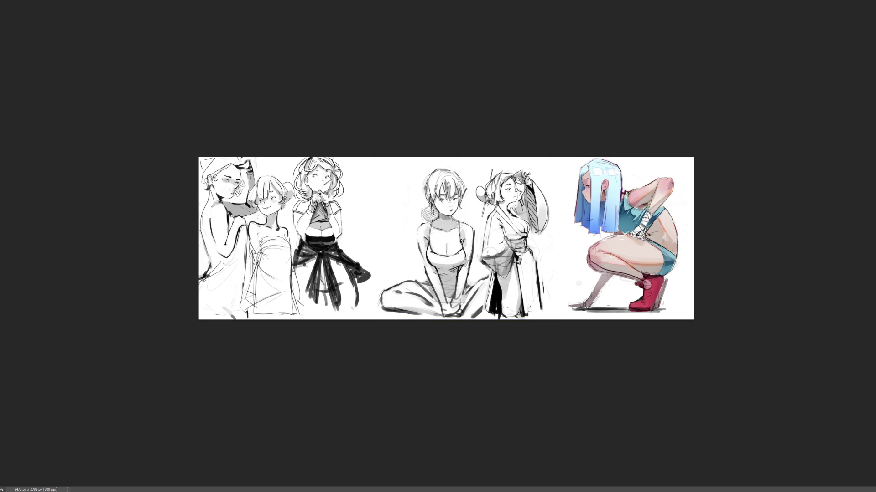
key("ctrl+plus")
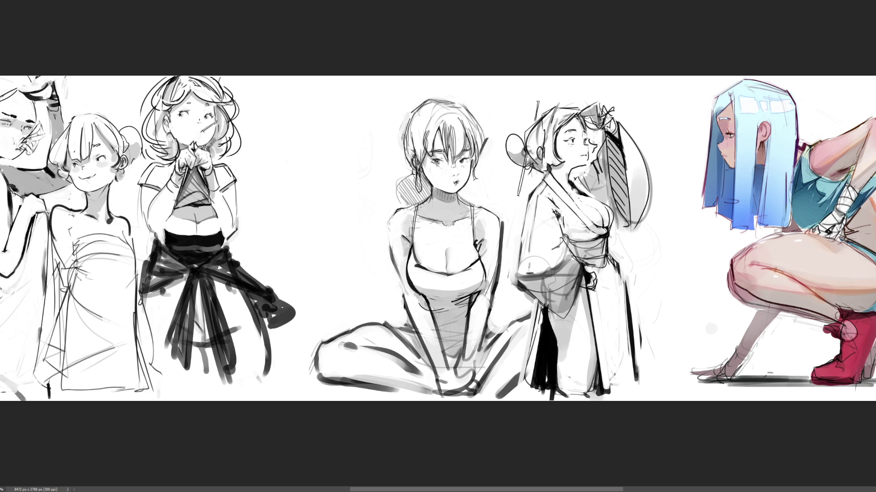
key("ctrl+plus")
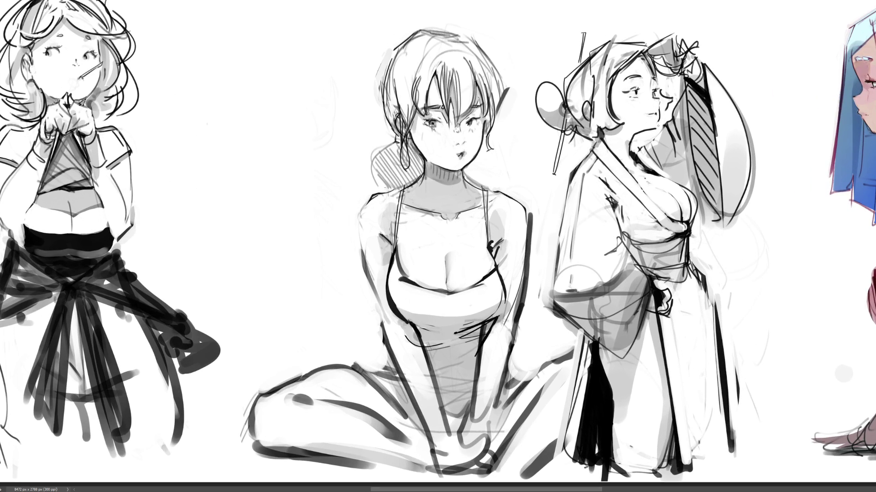
Add a dark stroke on the seated girl's neck and darken her jaw line.
left_click_drag(633, 148, 659, 174)
left_click_drag(664, 126, 639, 148)
key("ctrl+z")
key("ctrl+z")
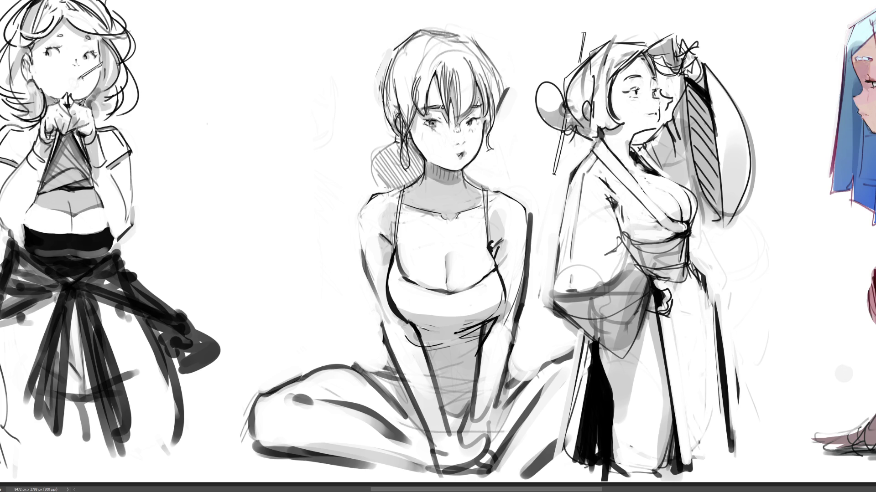
Lighten the seated girl's left and right strap lines, darkening a short stretch of the left strap.
left_click_drag(397, 203, 397, 255)
left_click_drag(485, 192, 490, 255)
mouse_move(397, 257)
left_mouse_down()
mouse_move(399, 276)
mouse_move(407, 274)
left_mouse_up()
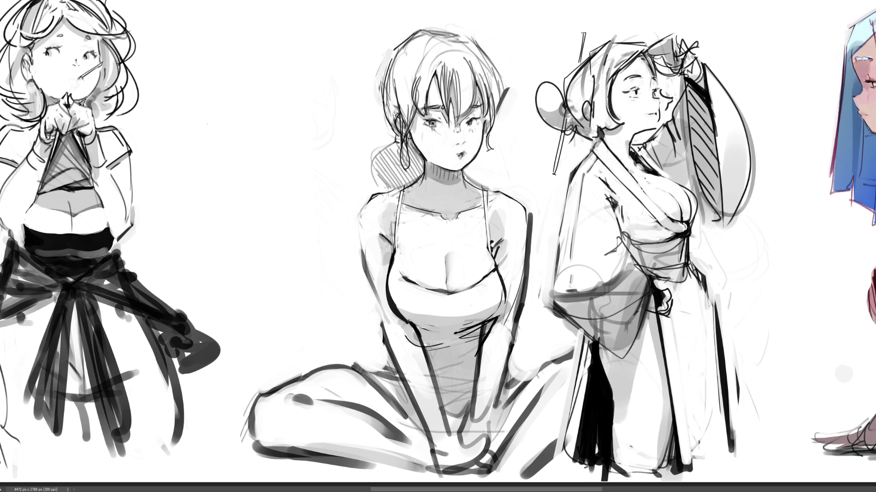
left_click_drag(395, 251, 397, 264)
key("ctrl+z")
Lighten the left arm's shading and undo the darker shoulder and right-arm contours.
mouse_move(356, 253)
left_mouse_down()
mouse_move(364, 276)
mouse_move(373, 264)
mouse_move(373, 280)
left_mouse_up()
left_click_drag(375, 199, 361, 222)
key("ctrl+z")
key("ctrl+z")
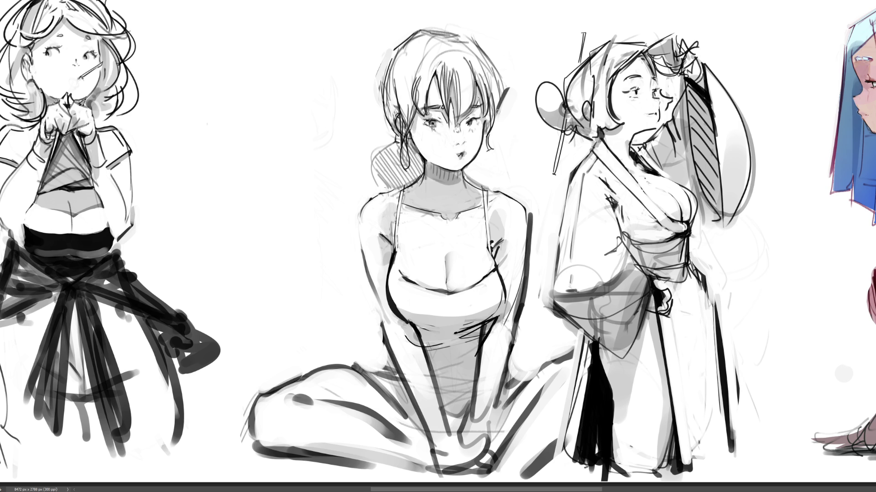
key("ctrl+z")
key("ctrl+z")
key("ctrl+z")
key("ctrl+z")
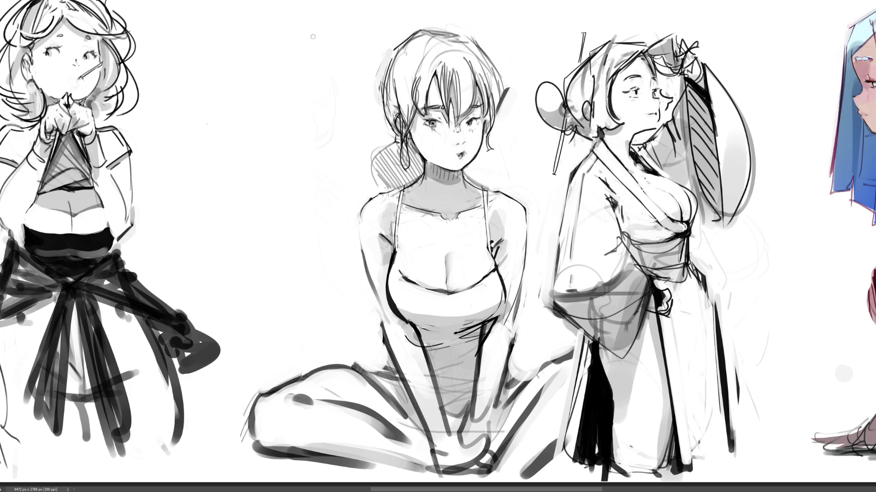
mouse_move(312, 34)
left_mouse_down()
mouse_move(370, 28)
mouse_move(351, 152)
mouse_move(381, 150)
left_mouse_up()
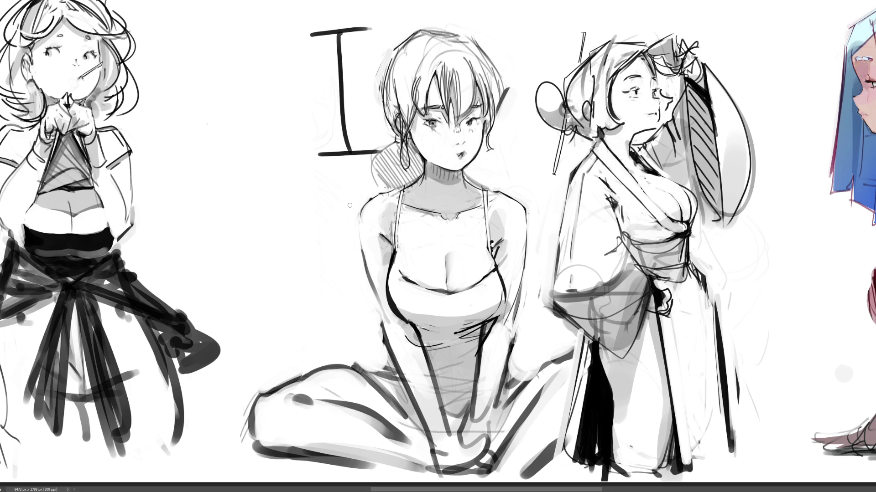
mouse_move(350, 205)
left_mouse_down()
mouse_move(309, 216)
mouse_move(356, 317)
left_mouse_up()
left_click_drag(327, 349, 380, 331)
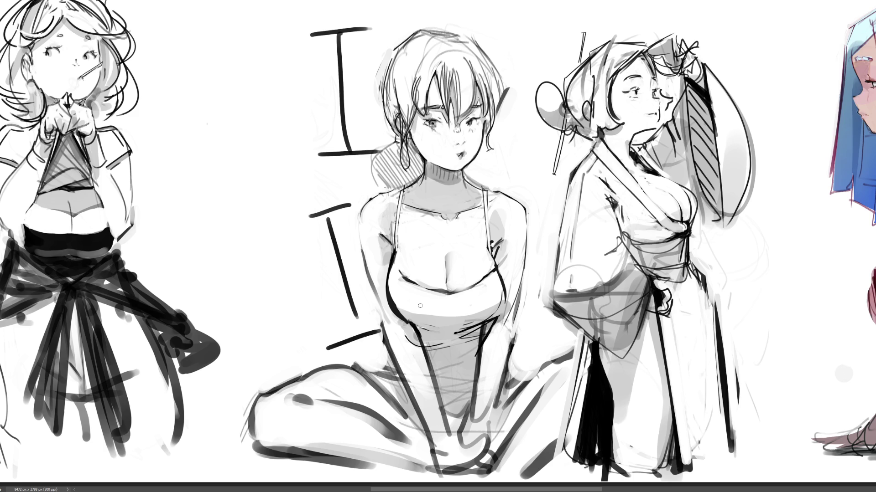
key("ctrl+z")
key("ctrl+z")
key("ctrl+z")
key("ctrl+z")
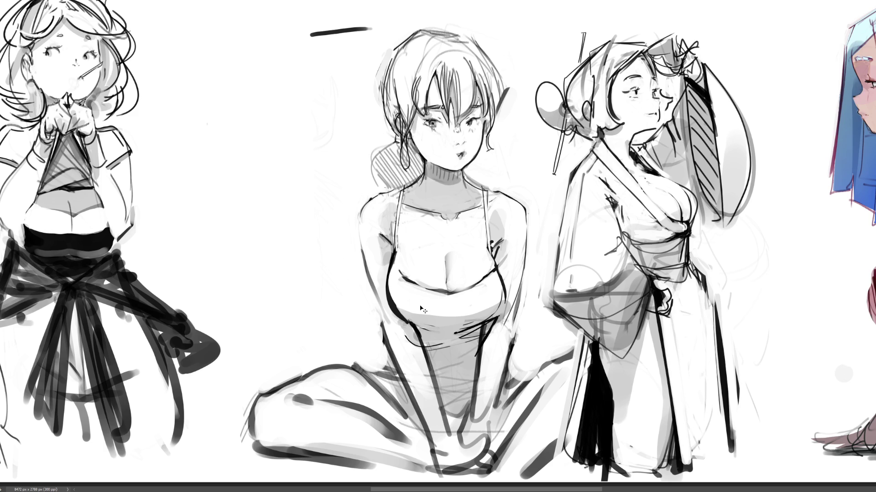
key("ctrl+z")
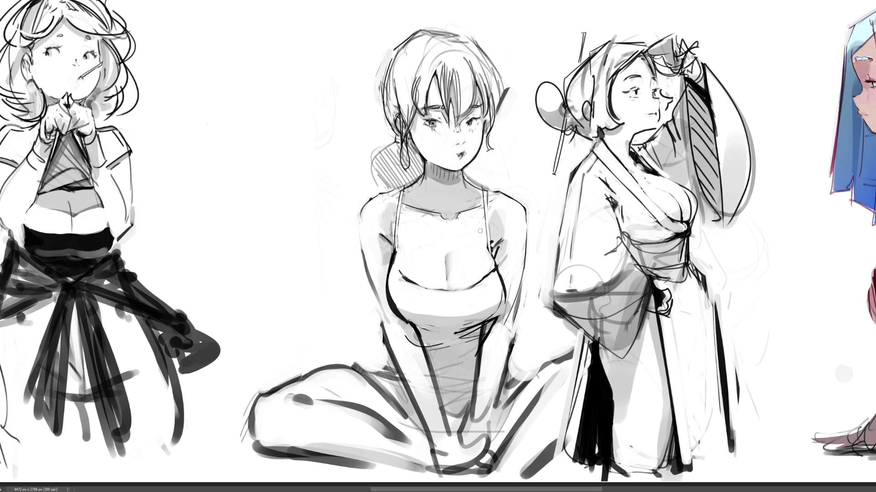
Undo the light chest patch and paint grey shading over the seated girl's chest and cleavage.
key("bracketright")
key("bracketright")
key("bracketright")
key("ctrl+z")
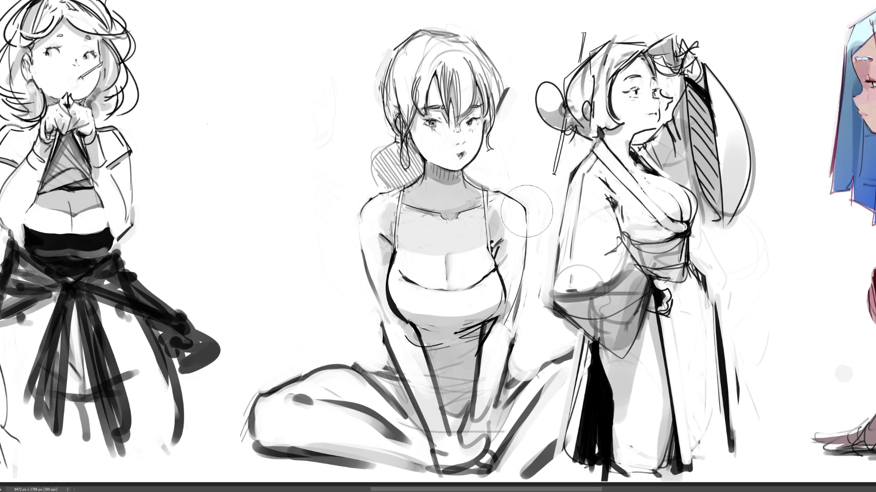
key("bracketleft")
key("bracketleft")
mouse_move(467, 264)
left_mouse_down()
mouse_move(472, 253)
mouse_move(410, 260)
mouse_move(424, 255)
mouse_move(440, 273)
mouse_move(465, 269)
left_mouse_up()
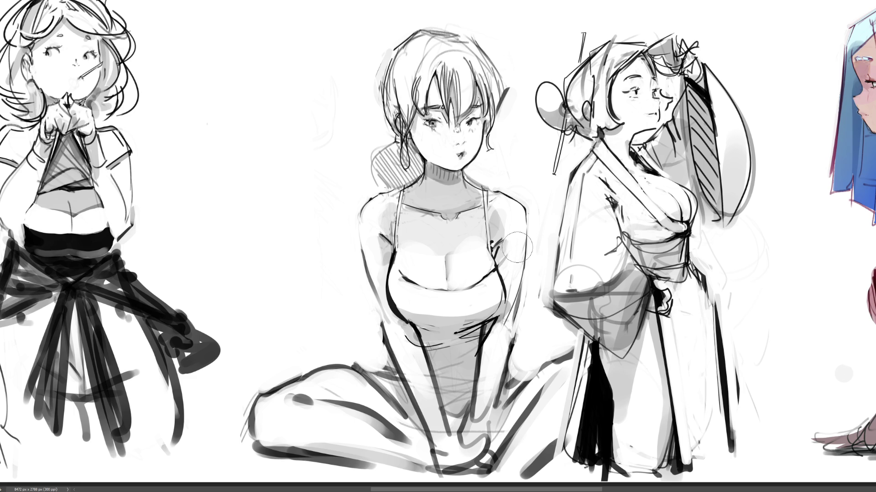
Sample a grey from the drawing and lighten the shading along the kimono girl's sleeve.
key("alt")
mouse_move(584, 322)
left_mouse_down()
mouse_move(570, 314)
mouse_move(611, 339)
mouse_move(631, 292)
mouse_move(631, 340)
mouse_move(609, 333)
left_mouse_up()
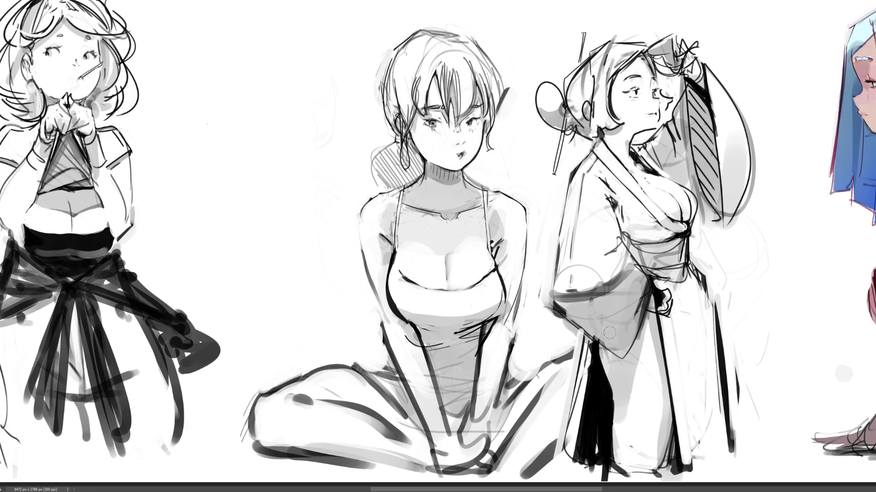
mouse_move(632, 286)
left_mouse_down()
mouse_move(601, 306)
mouse_move(643, 299)
left_mouse_up()
mouse_move(644, 273)
left_mouse_down()
mouse_move(624, 283)
mouse_move(650, 280)
mouse_move(620, 297)
mouse_move(614, 341)
mouse_move(625, 343)
mouse_move(599, 338)
mouse_move(645, 365)
left_mouse_up()
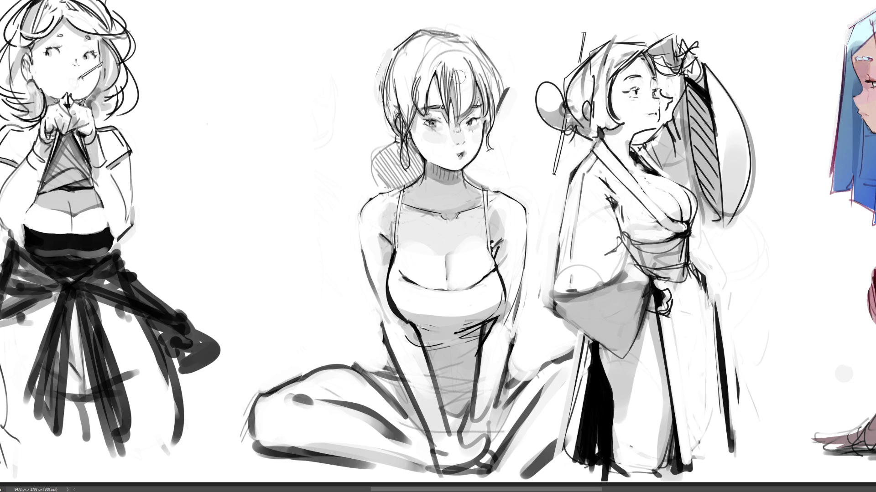
key("bracketleft")
key("bracketleft")
key("bracketleft")
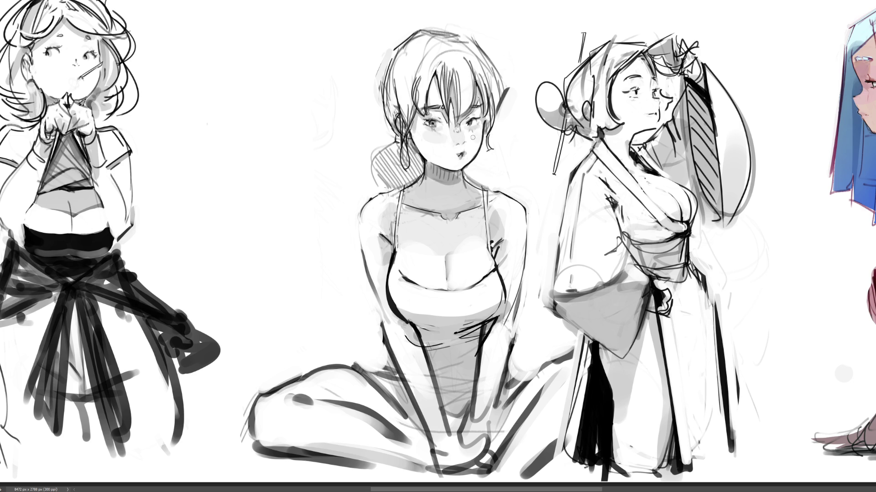
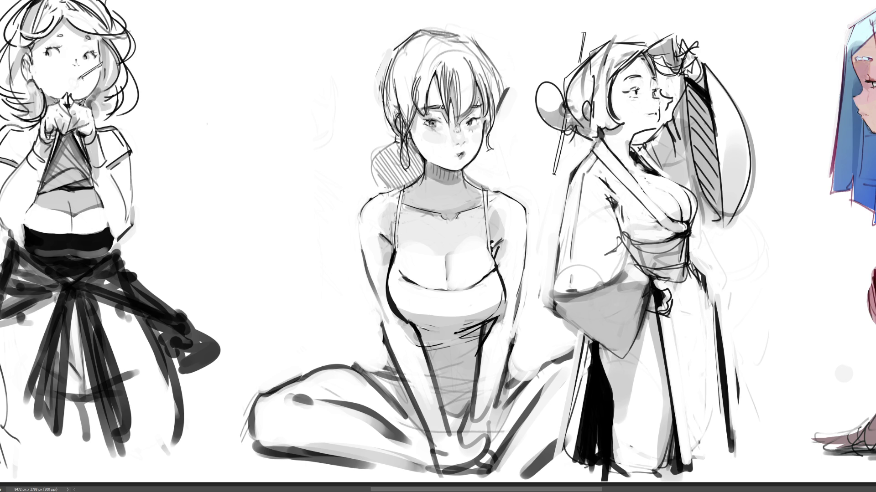
Paint dark curved strokes around the hair bun's left and top-left edge, undoing rejected attempts.
left_click_drag(395, 144, 393, 188)
left_click_drag(394, 140, 390, 199)
key("ctrl+z")
left_click_drag(393, 140, 385, 195)
key("ctrl+z")
mouse_move(396, 141)
left_mouse_down()
mouse_move(378, 152)
mouse_move(383, 190)
left_mouse_up()
mouse_move(395, 141)
left_mouse_down()
mouse_move(362, 161)
mouse_move(357, 183)
left_mouse_up()
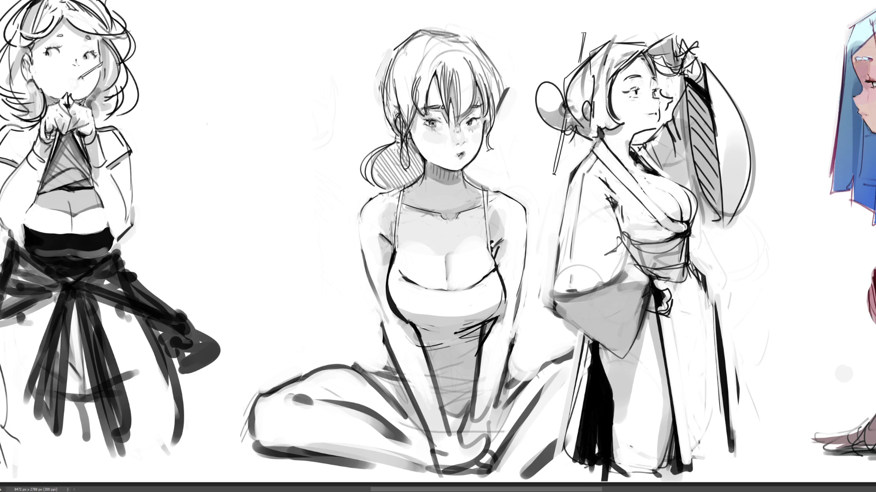
Try further curves at the bun's left side, undoing each that doesn't fit.
left_click_drag(393, 144, 374, 194)
key("ctrl+z")
left_click_drag(391, 143, 377, 196)
key("ctrl+z")
left_click_drag(397, 141, 405, 203)
key("ctrl+z")
mouse_move(402, 145)
left_mouse_down()
mouse_move(387, 192)
mouse_move(420, 160)
left_mouse_up()
key("ctrl+z")
key("ctrl+z")
key("ctrl+z")
key("ctrl+0")
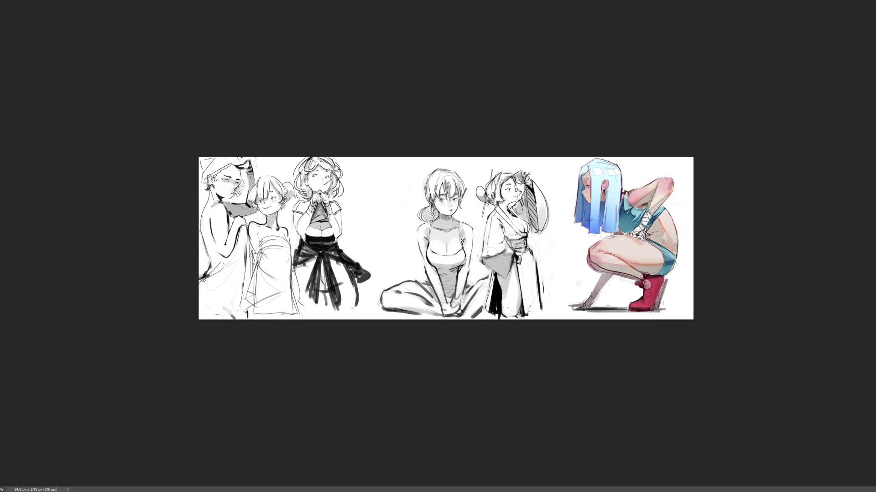
key("ctrl+plus")
key("ctrl+plus")
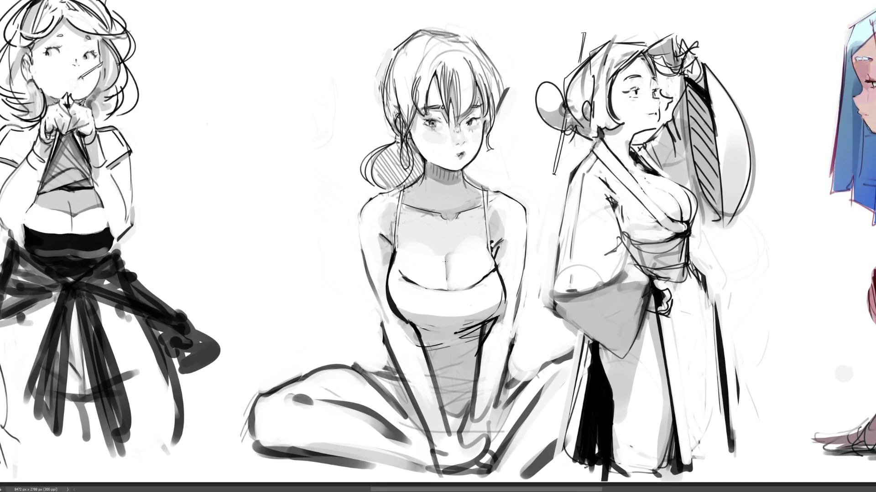
Darken the cleavage line, add a chest highlight, and dot a pendant, clasp and bead for the necklace.
left_click_drag(446, 261, 446, 279)
mouse_move(441, 249)
left_mouse_down()
mouse_move(431, 256)
mouse_move(444, 251)
left_mouse_up()
left_click(438, 217)
left_click(453, 215)
left_click_drag(440, 213, 442, 212)
Sample a nearby skin colour to lighten around the necklace, then lasso-select the corset area.
left_click(466, 210, "alt")
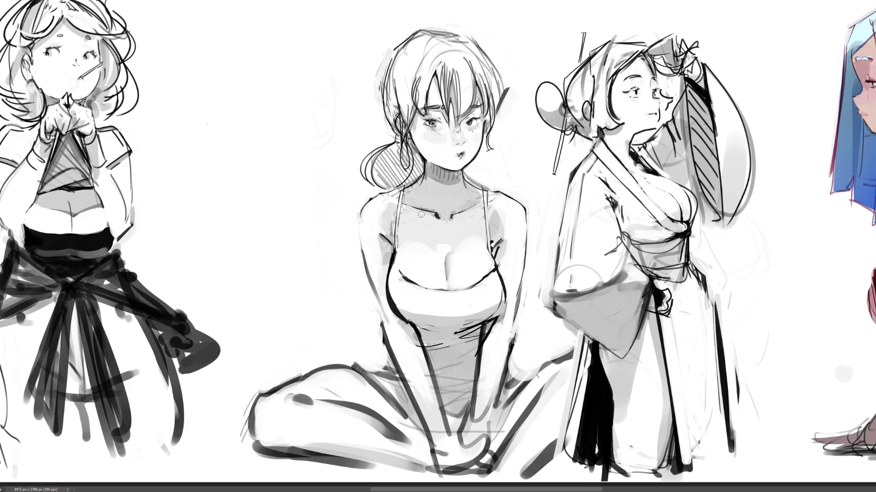
left_click_drag(422, 213, 438, 218)
mouse_move(419, 328)
left_mouse_down()
mouse_move(456, 336)
mouse_move(486, 324)
mouse_move(458, 341)
mouse_move(419, 337)
mouse_move(466, 356)
mouse_move(433, 367)
mouse_move(477, 375)
mouse_move(436, 383)
mouse_move(475, 391)
mouse_move(473, 421)
mouse_move(451, 439)
left_mouse_up()
Shade the corset selection in dark grey with a larger brush, then draw a thin dark line across it.
key("bracketright")
key("bracketright")
key("bracketright")
left_click_drag(467, 431, 476, 465)
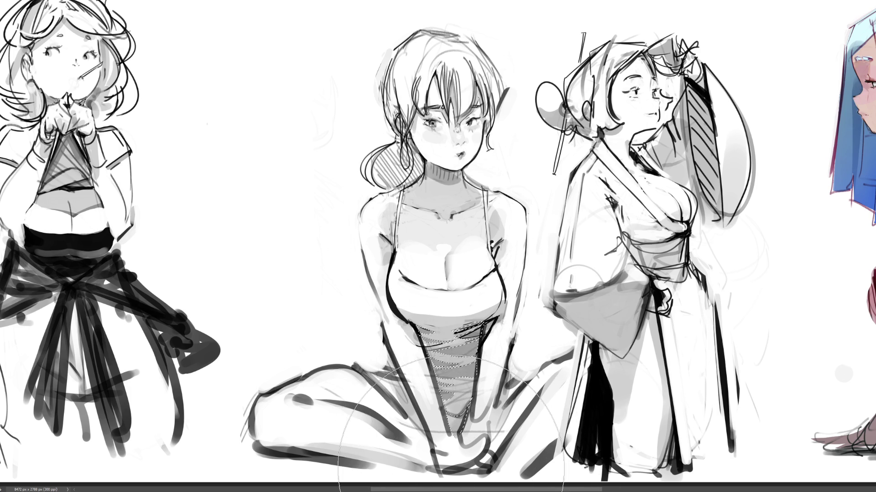
key("bracketleft")
key("bracketleft")
key("bracketleft")
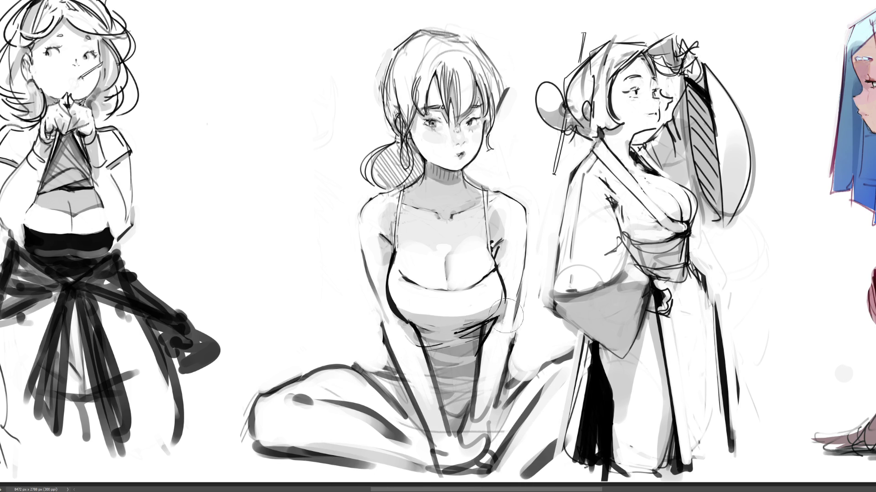
left_click_drag(417, 346, 478, 338)
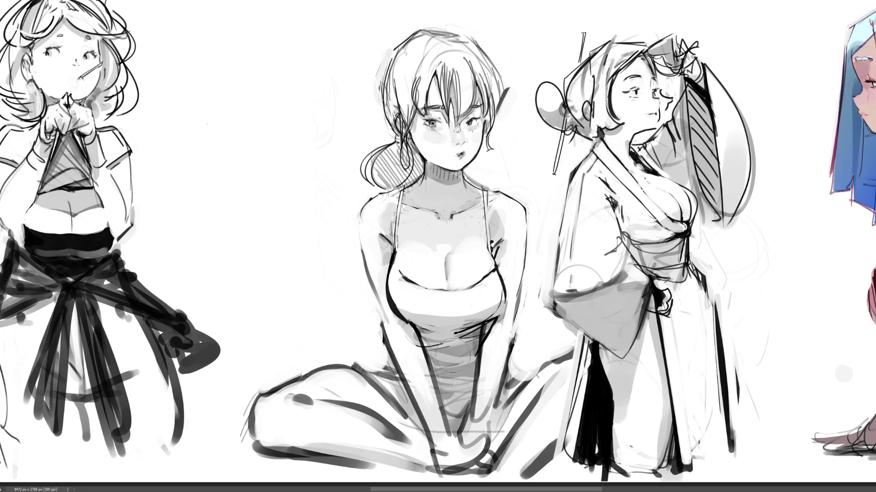